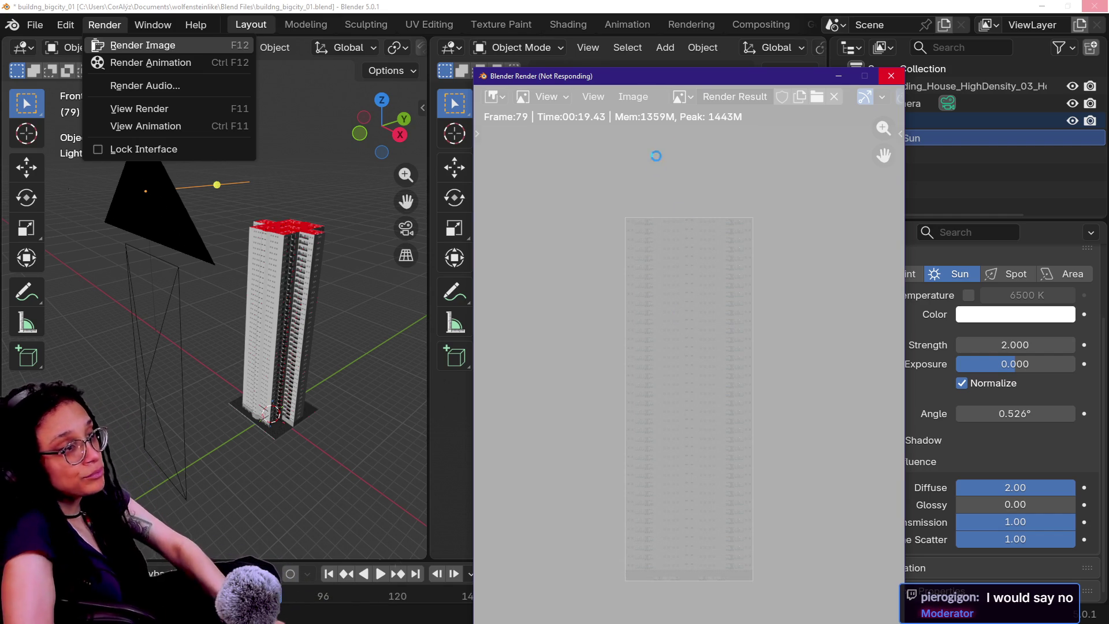
- Let the frame 79 render finish, move the render window up, and open its Image menu
key(alt+Tab)
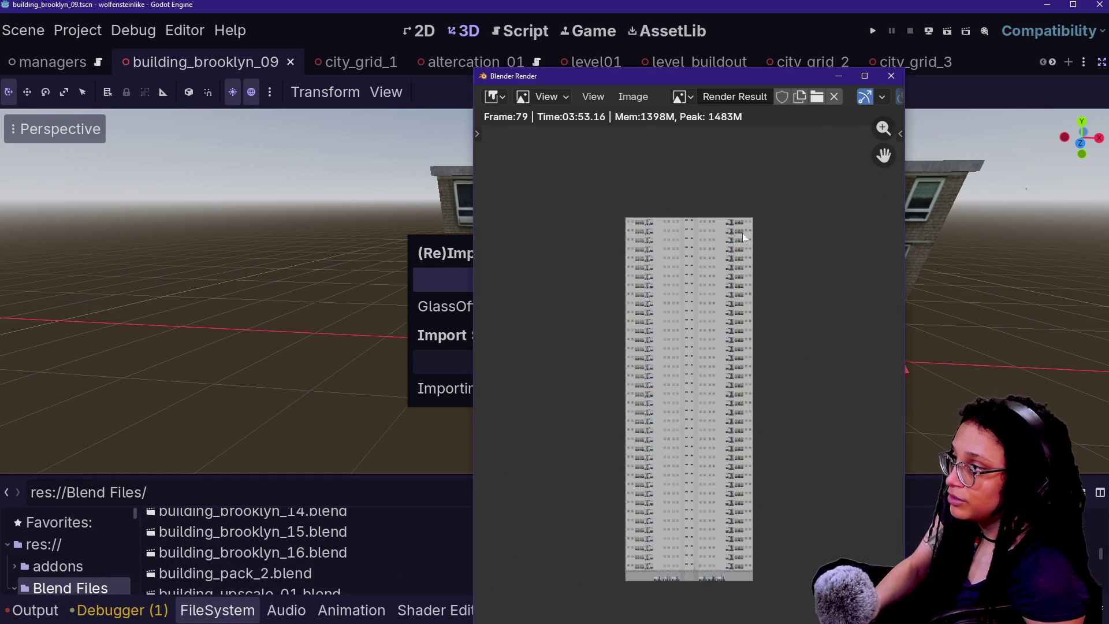
drag(711, 79, 662, 18)
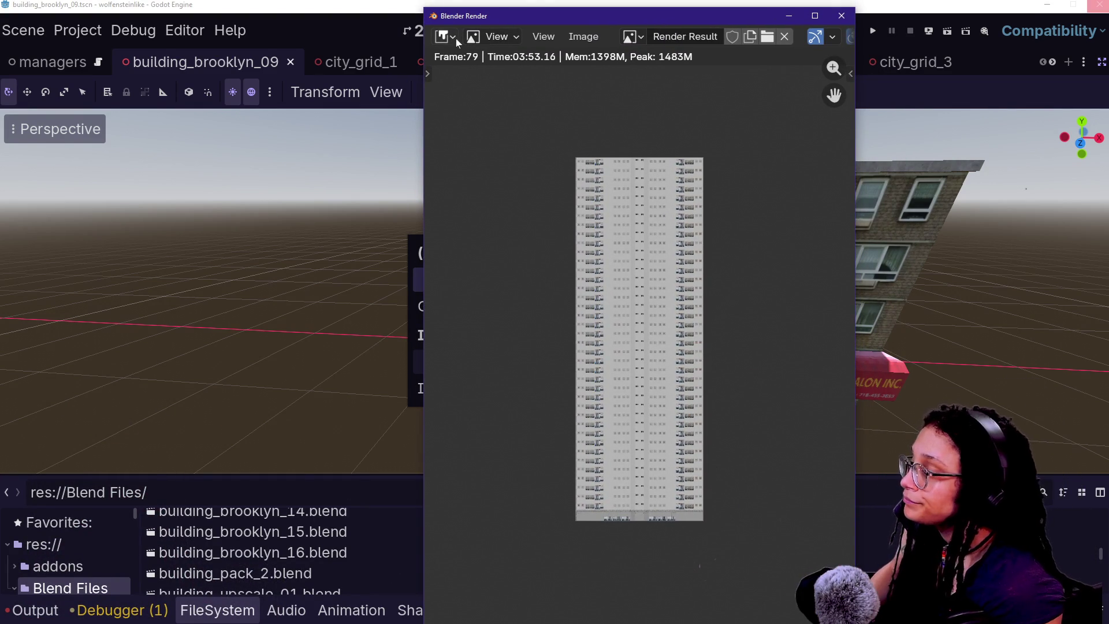
click(567, 37)
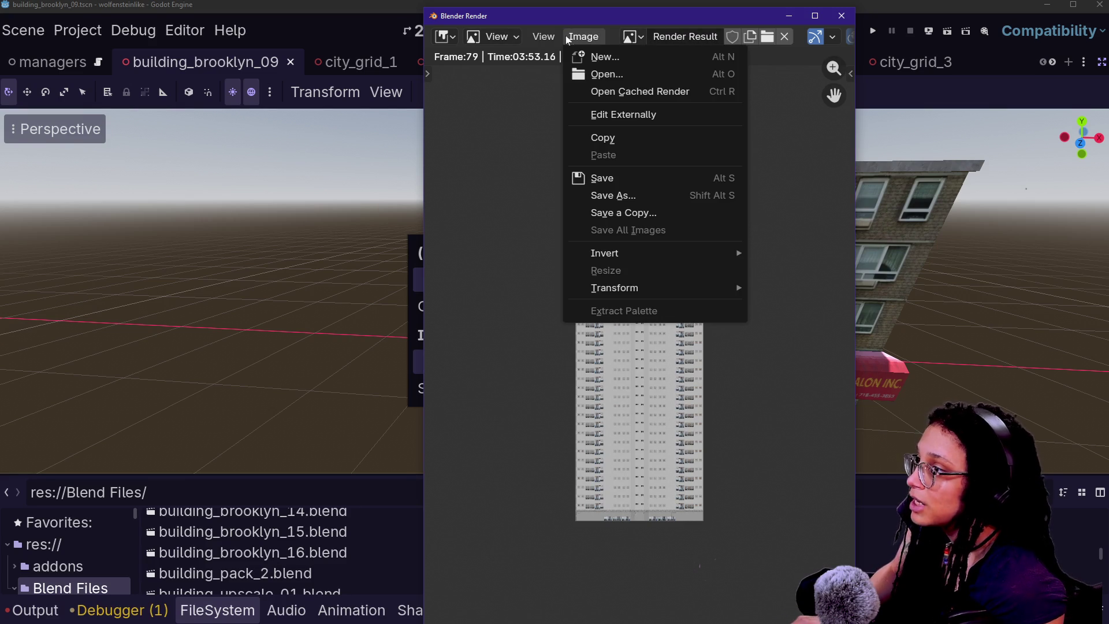
- Start saving the render as an image and create a new folder named textures_bigcity
click(621, 184)
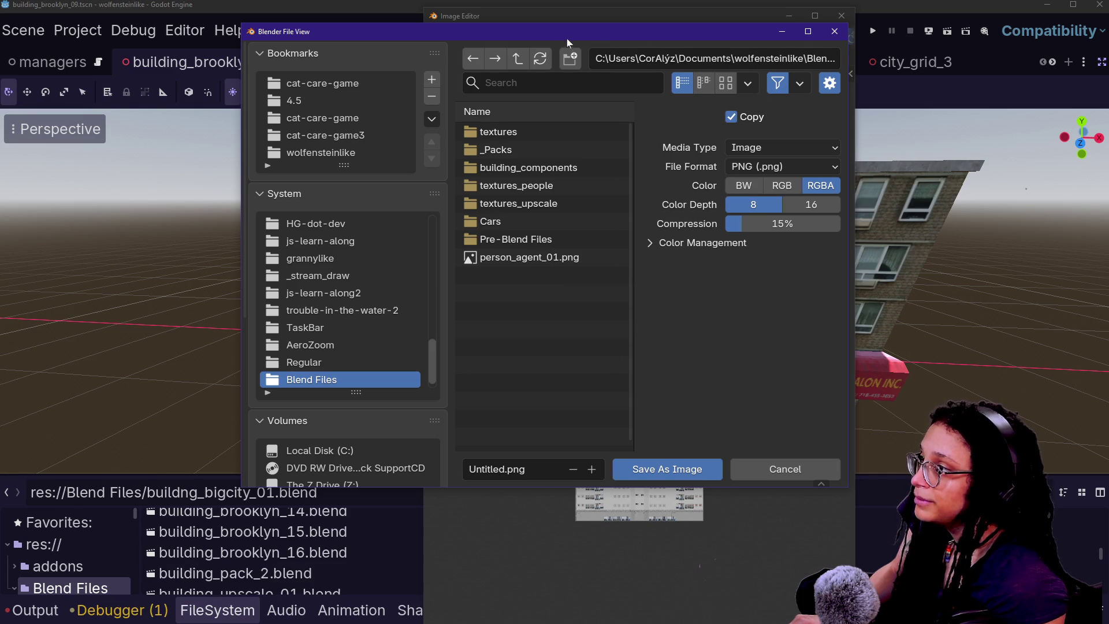
click(570, 58)
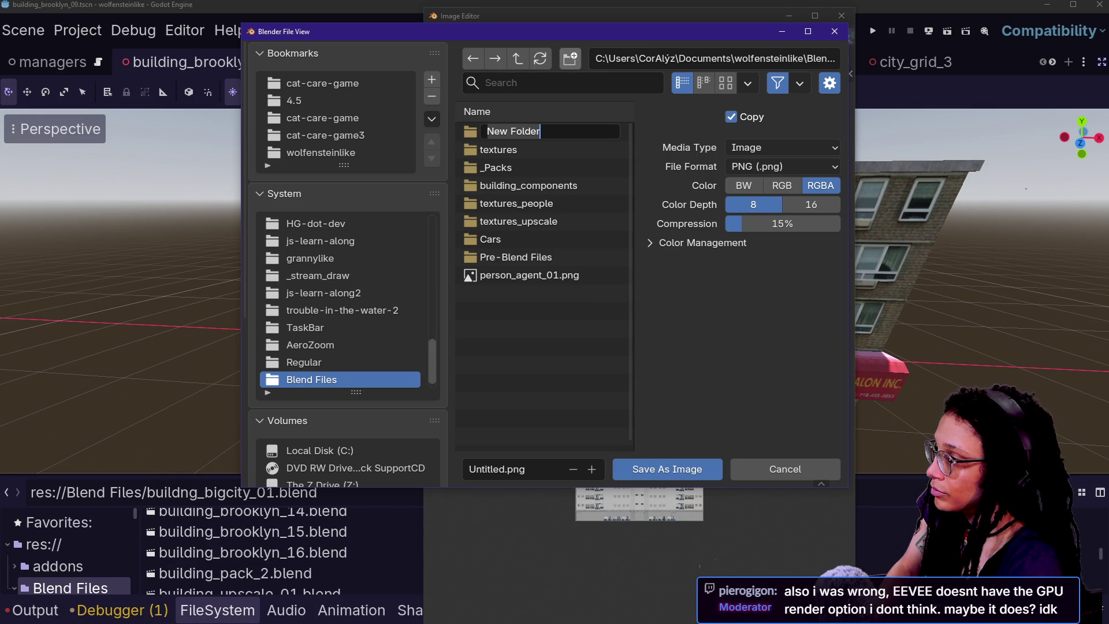
text(textures_bigcity)
key(Return)
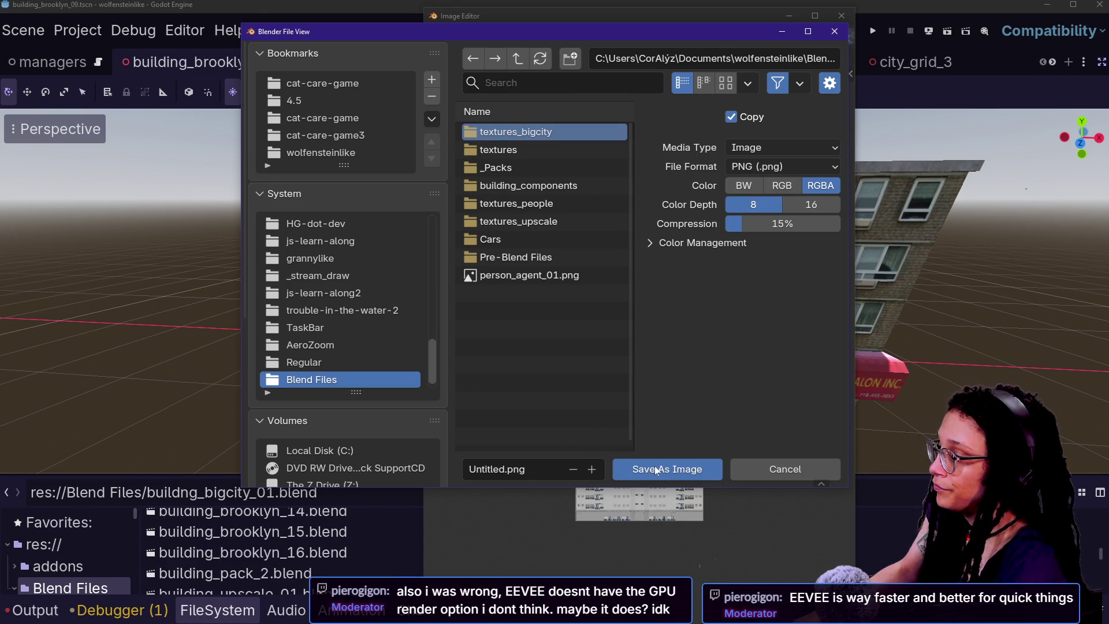
- Rename the output image file from Untitled to building_bigcity_01.png
click(548, 462)
key(BackSpace)
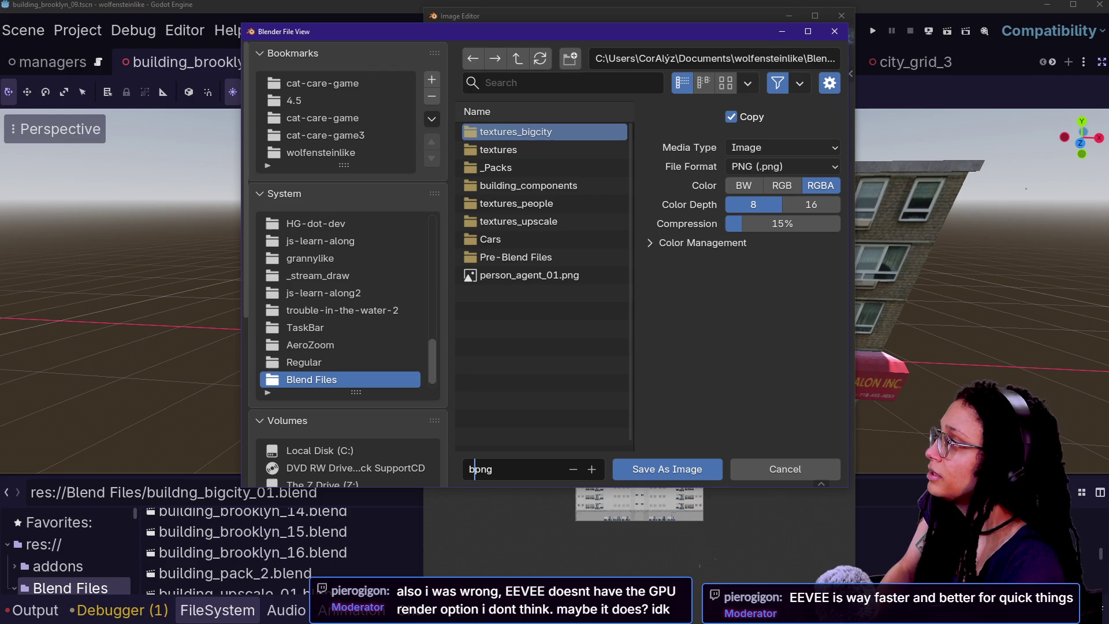
text(b)
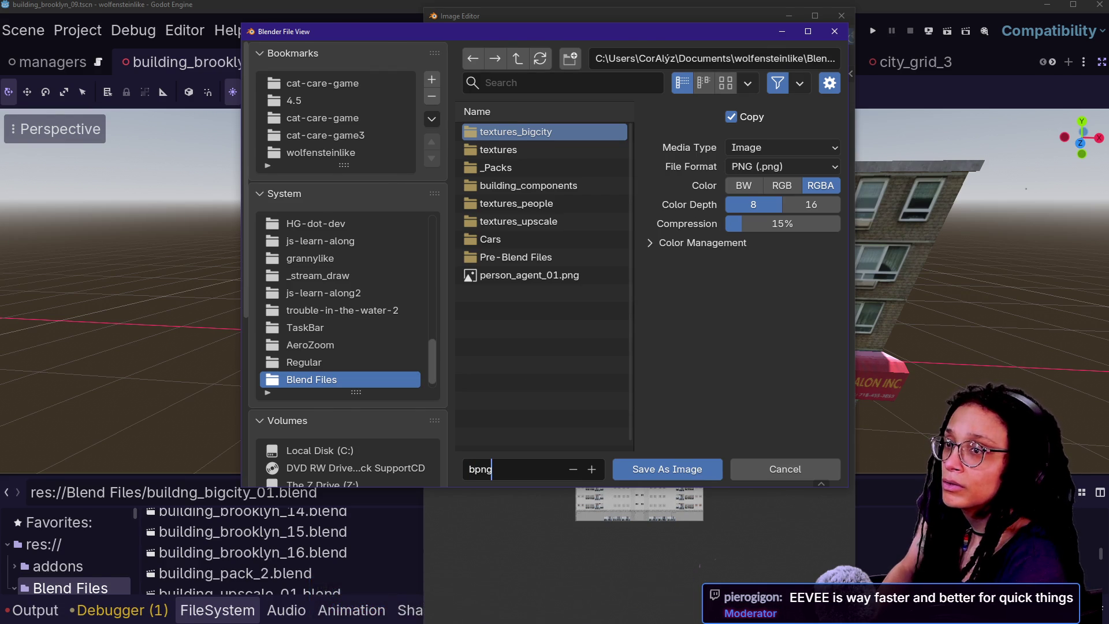
key(alt+Tab)
key(alt+Tab)
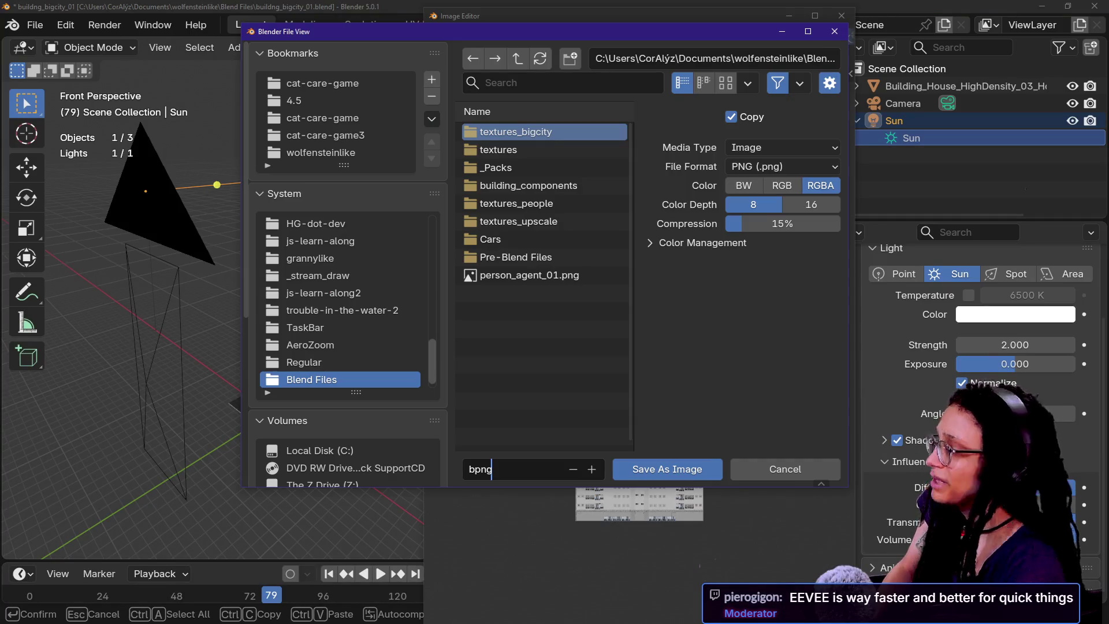
key(BackSpace)
key(BackSpace)
key(BackSpace)
text(building)
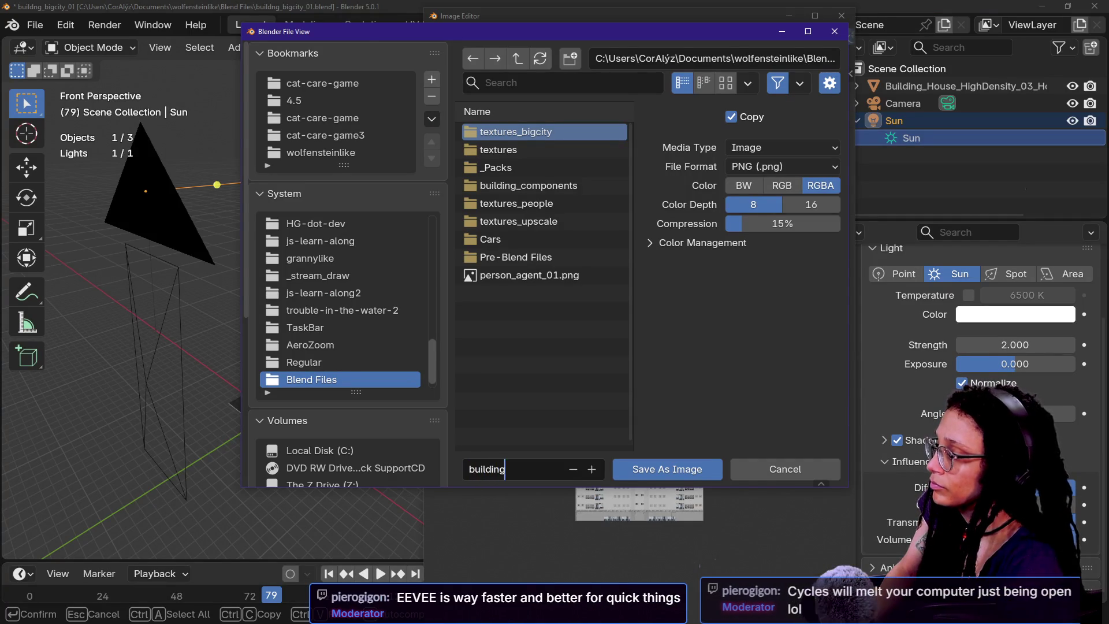
text(_bigcity_01)
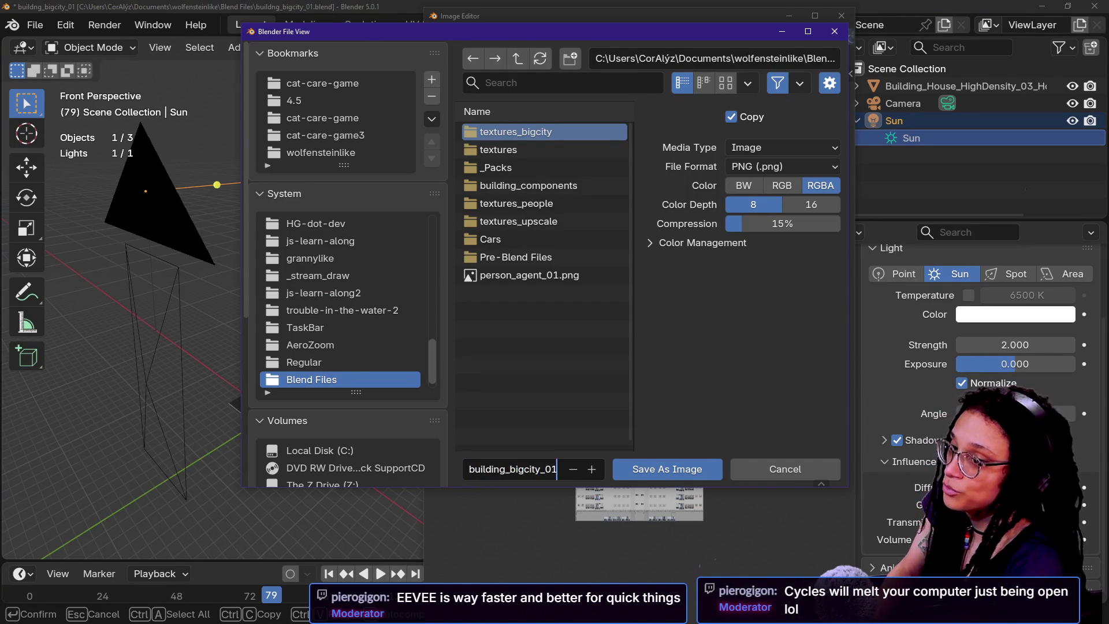
text(.png)
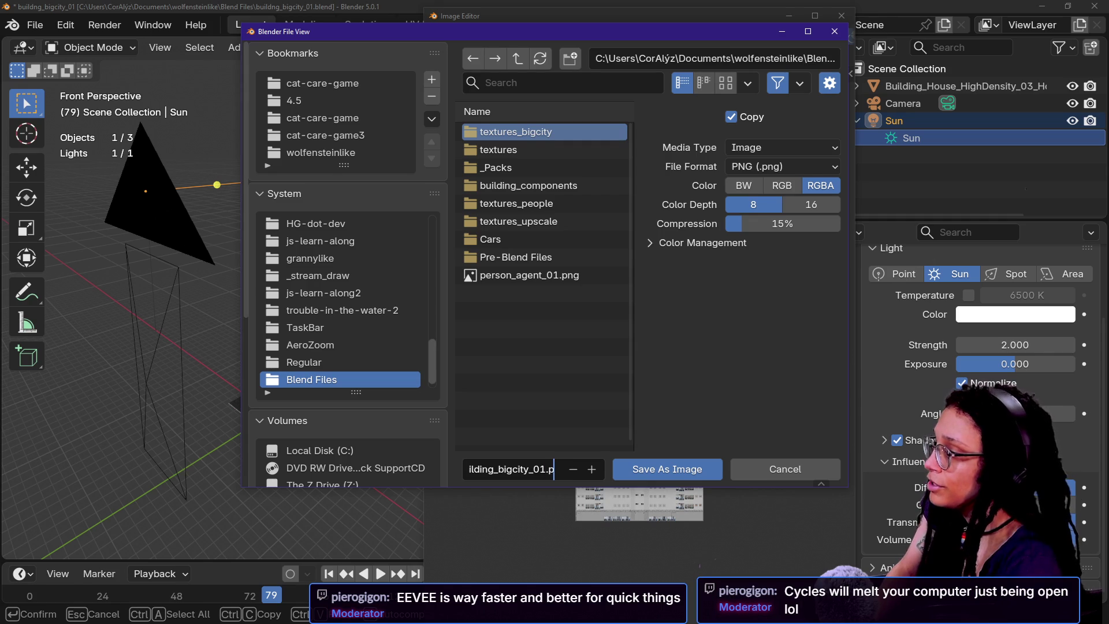
key(Return)
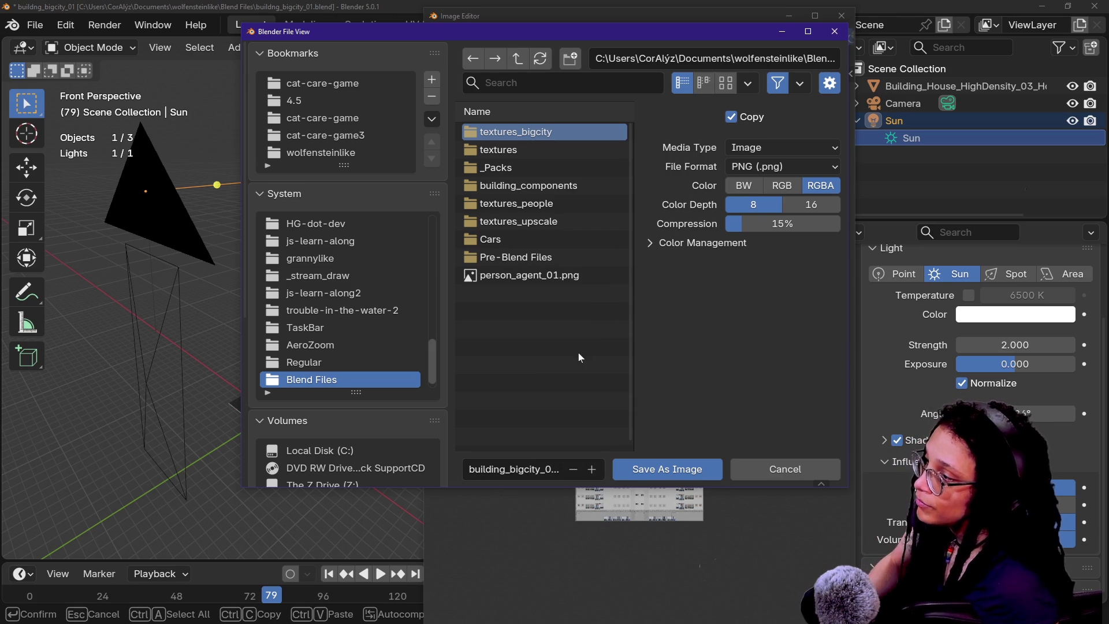
- Save the PNG into the textures_bigcity folder and close the render window
double_click(580, 131)
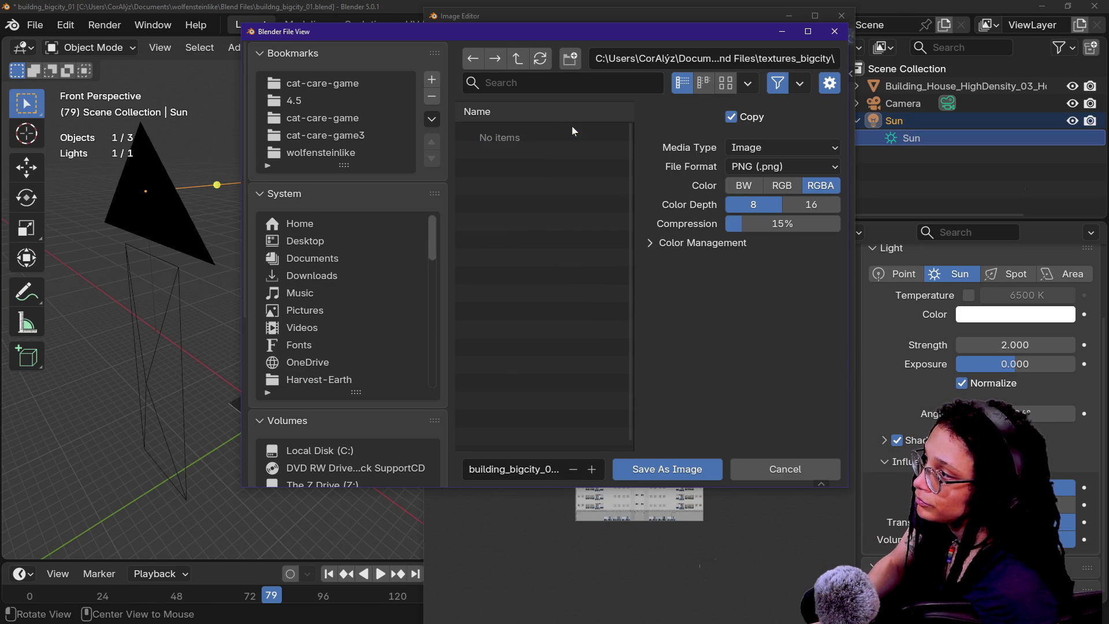
click(661, 466)
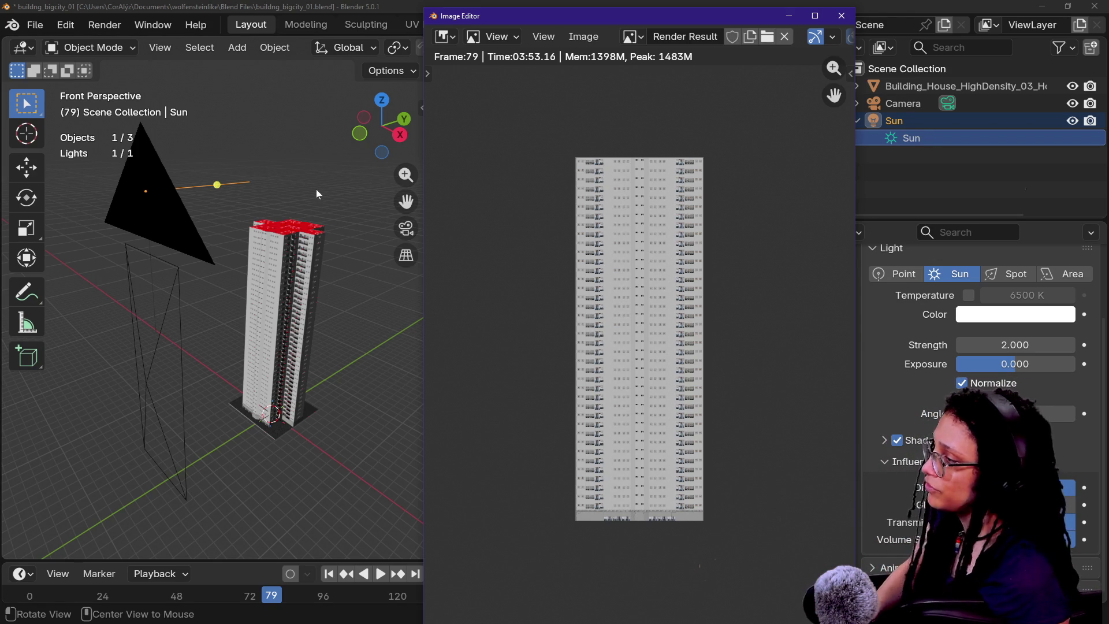
key(Escape)
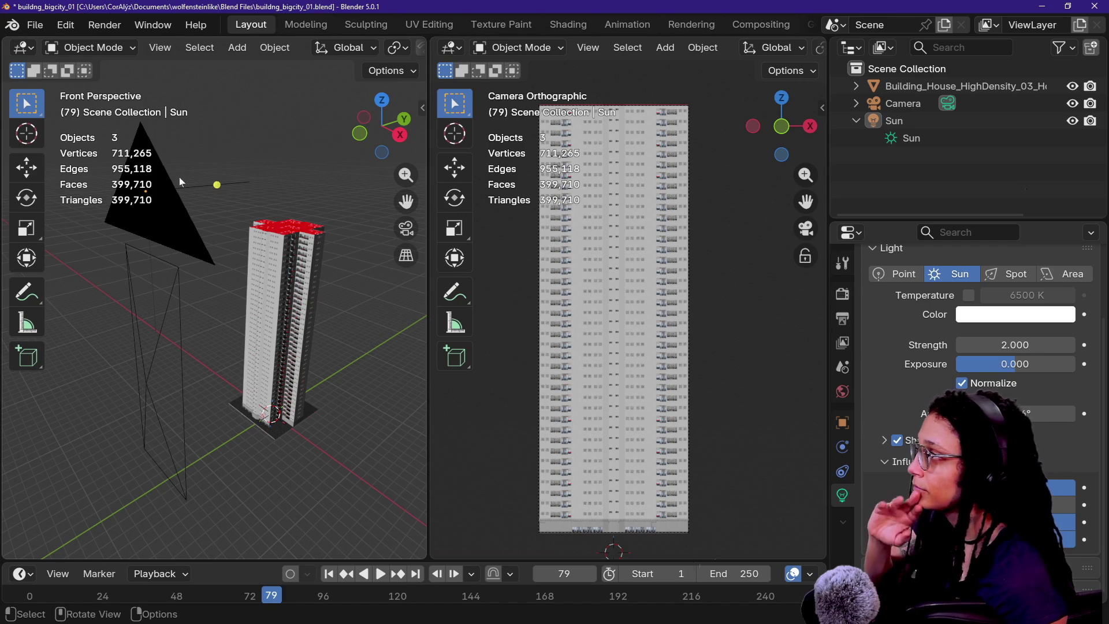
- Save the blend file, select the 399,710-face high-rise tower, and switch to File Explorer
click(35, 24)
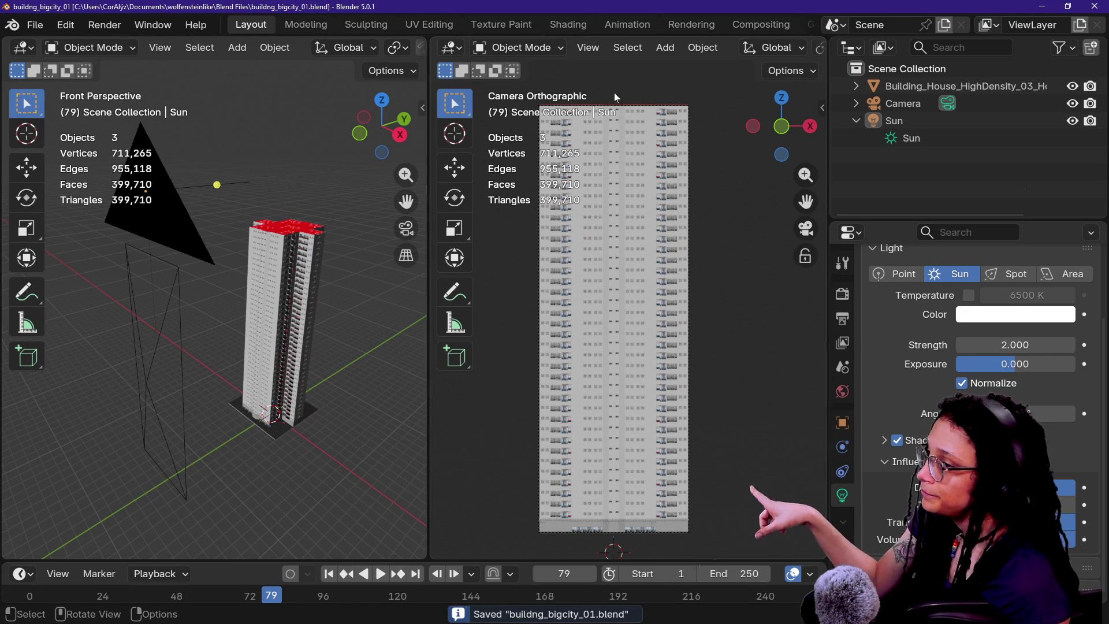
click(298, 273)
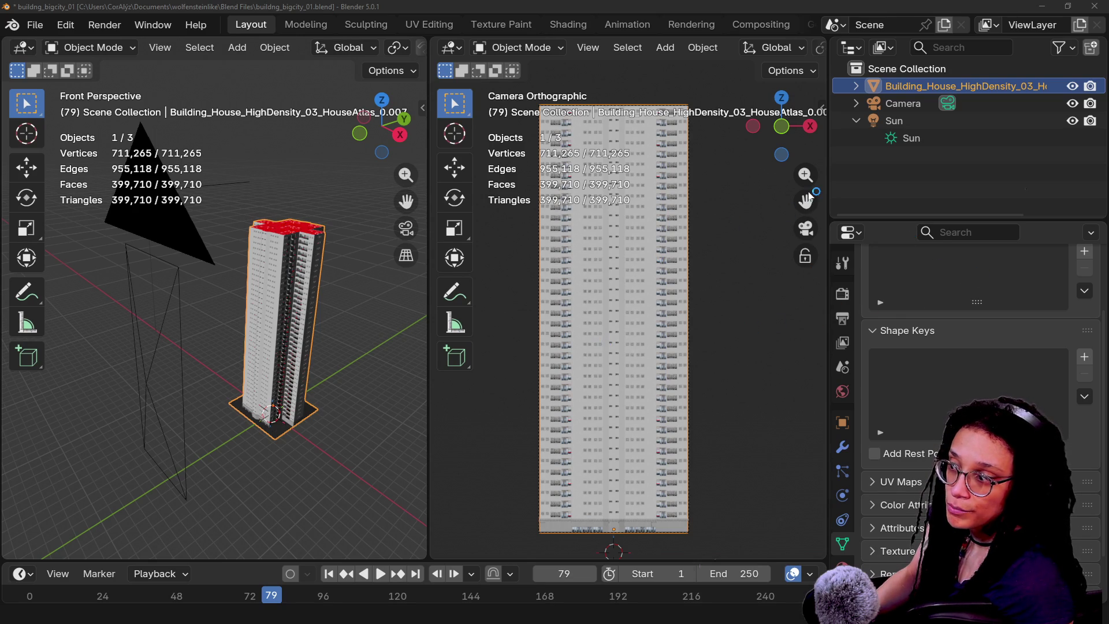
key(alt+Tab)
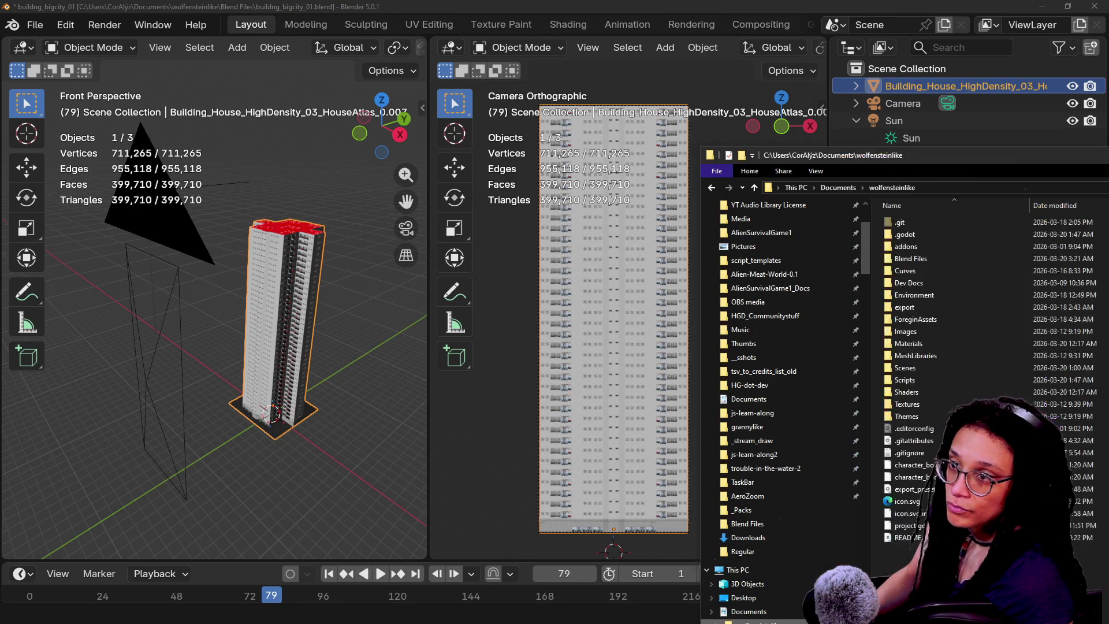
- In Explorer, open Blend Files > textures_bigcity and preview building_bigcity_01.png in an enlarged pane
drag(915, 157, 588, 74)
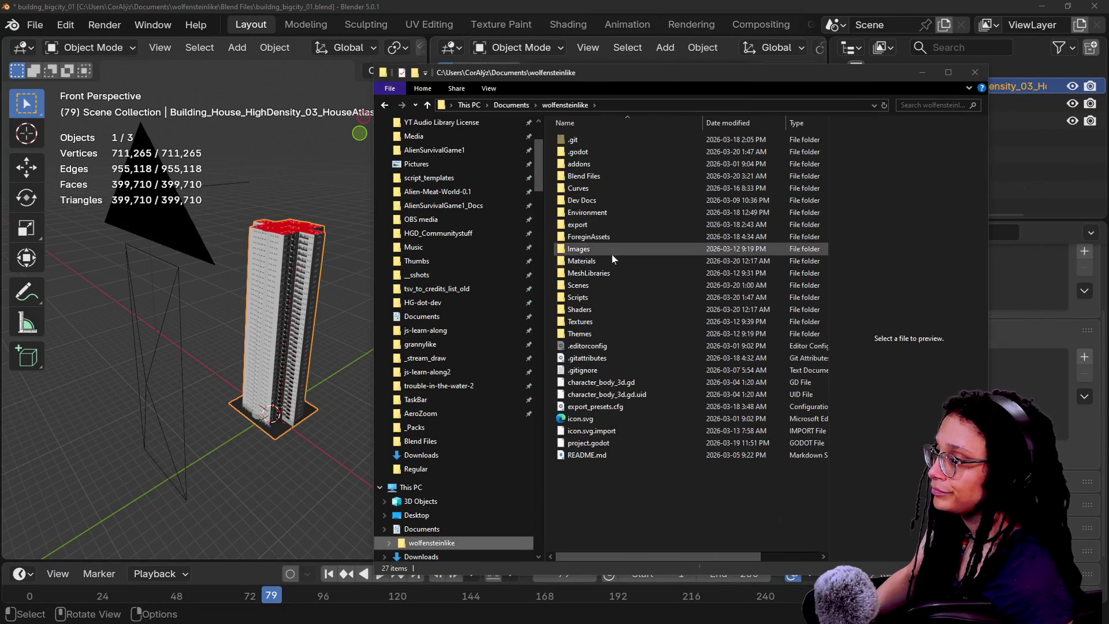
double_click(621, 175)
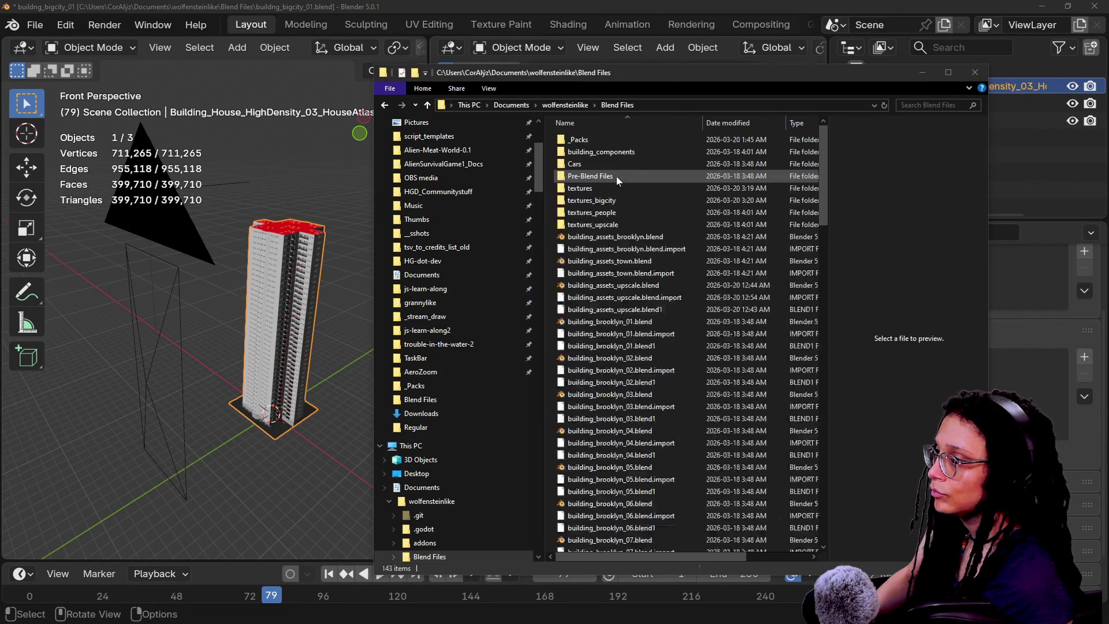
double_click(626, 201)
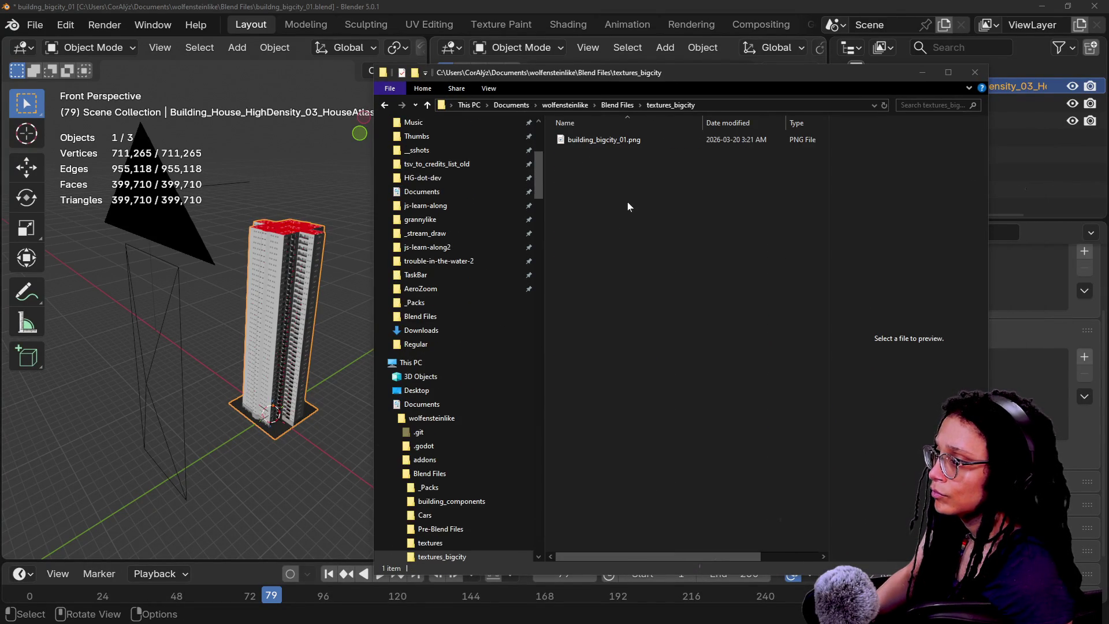
click(789, 135)
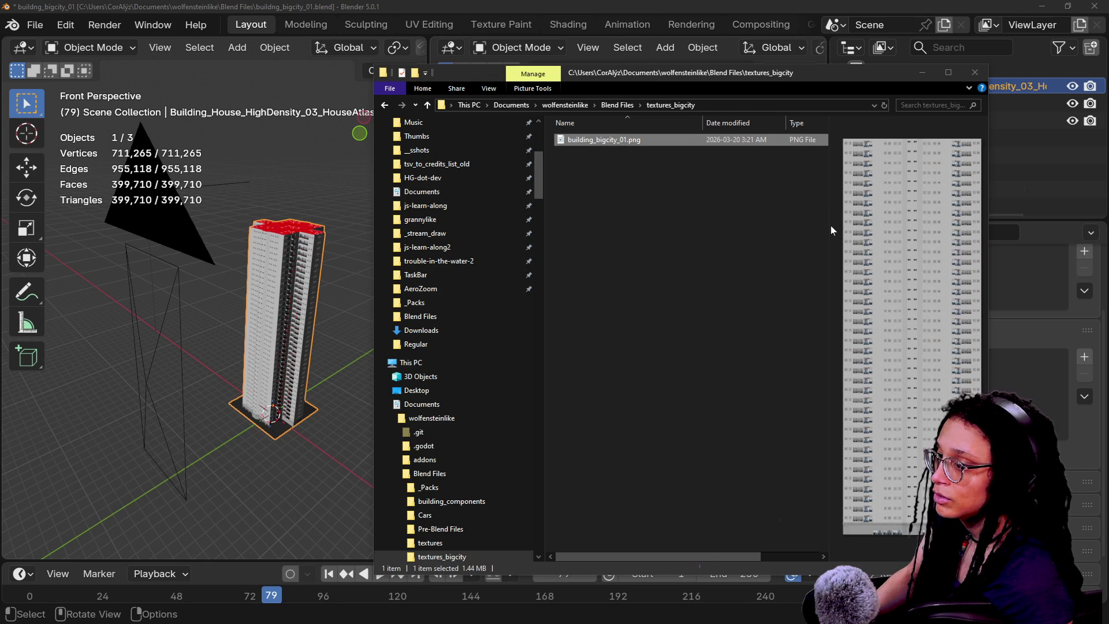
drag(832, 231, 613, 211)
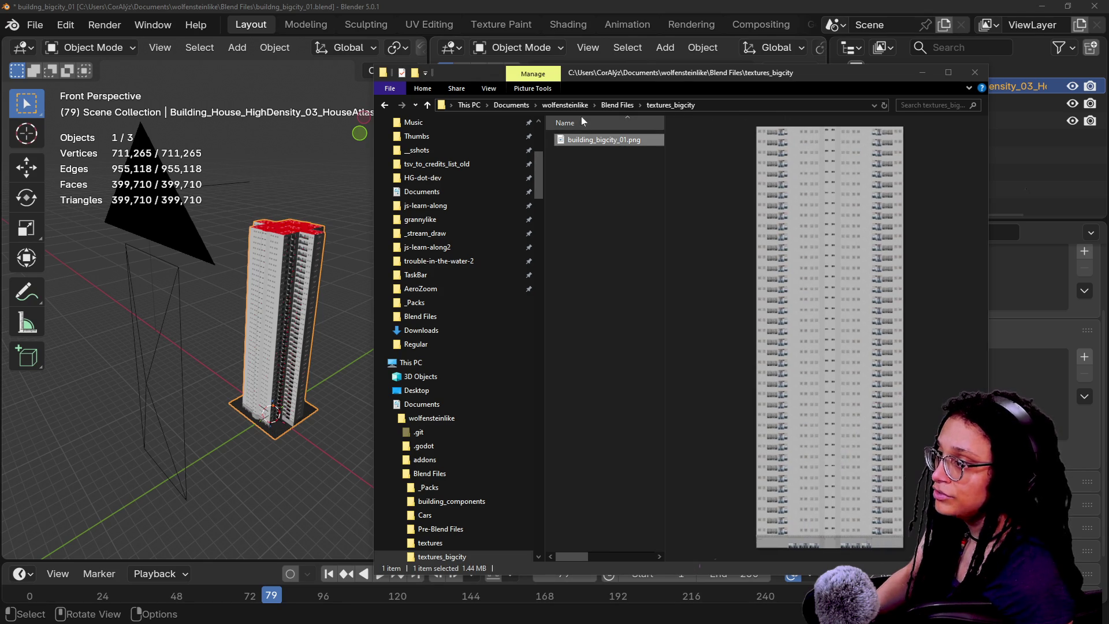
mouse_move(585, 139)
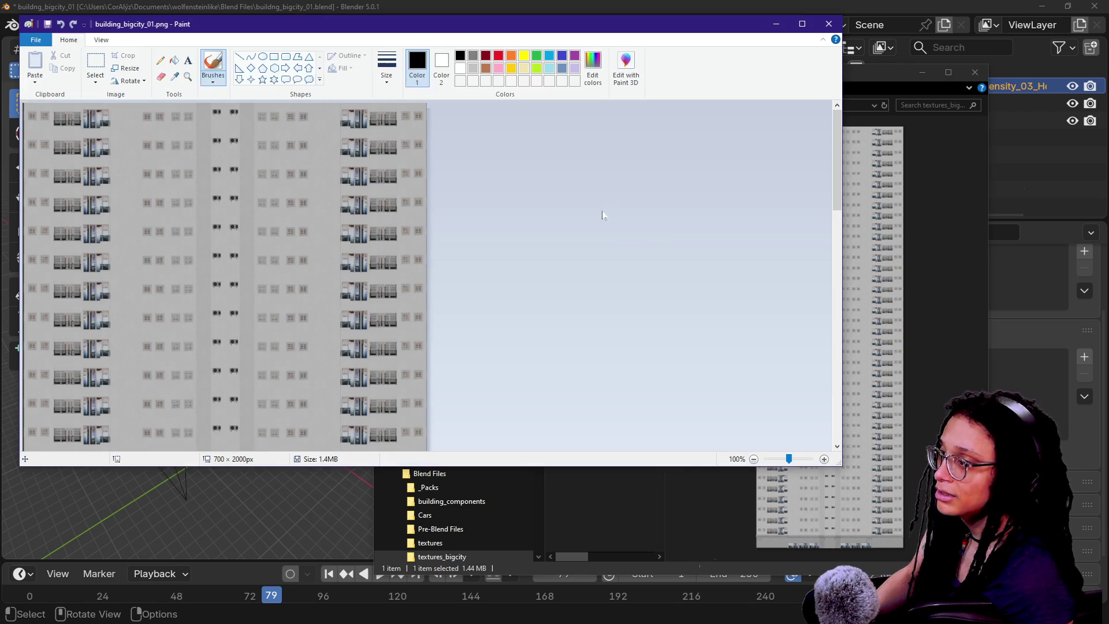
ctrl+scroll(293, 152, up, 5)
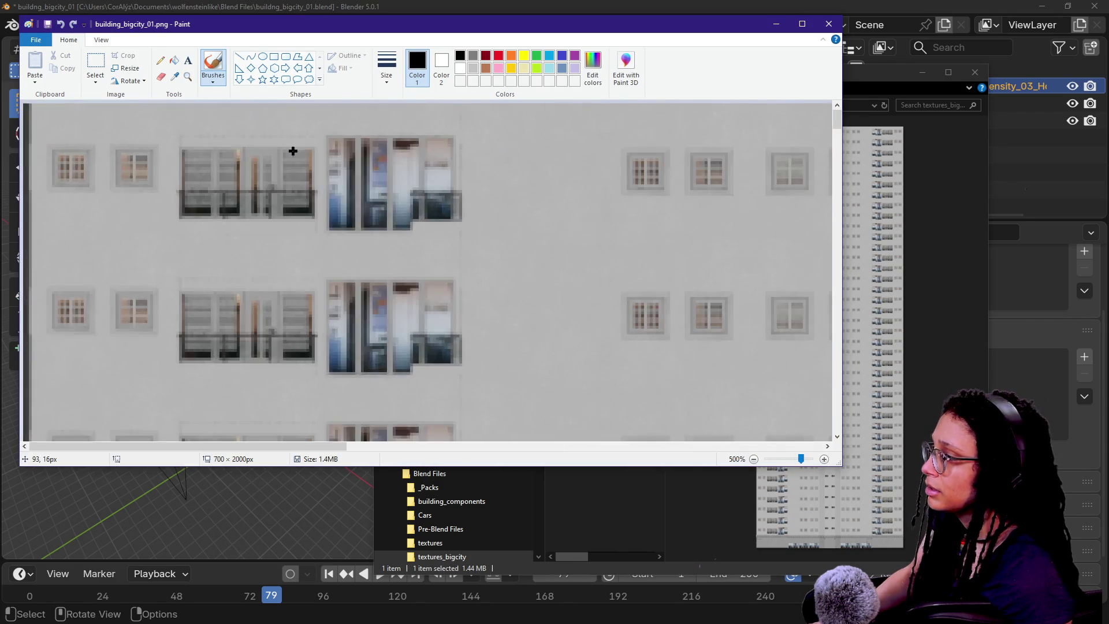
ctrl+scroll(292, 151, down, 3)
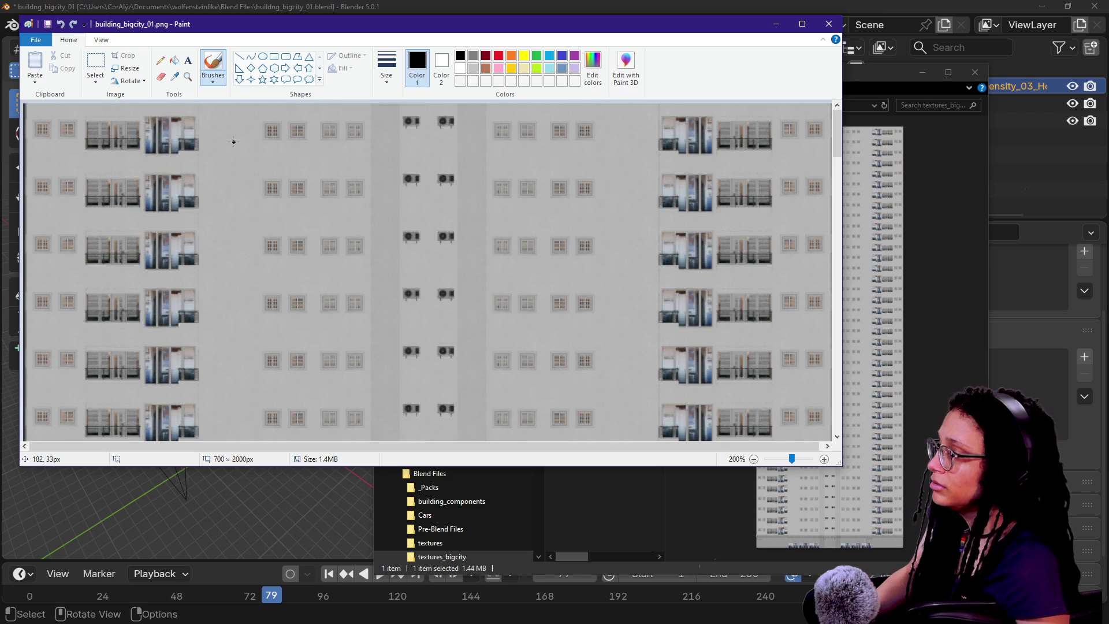
mouse_move(838, 167)
mouse_down()
mouse_move(781, 510)
mouse_move(782, 227)
mouse_move(797, 95)
mouse_up()
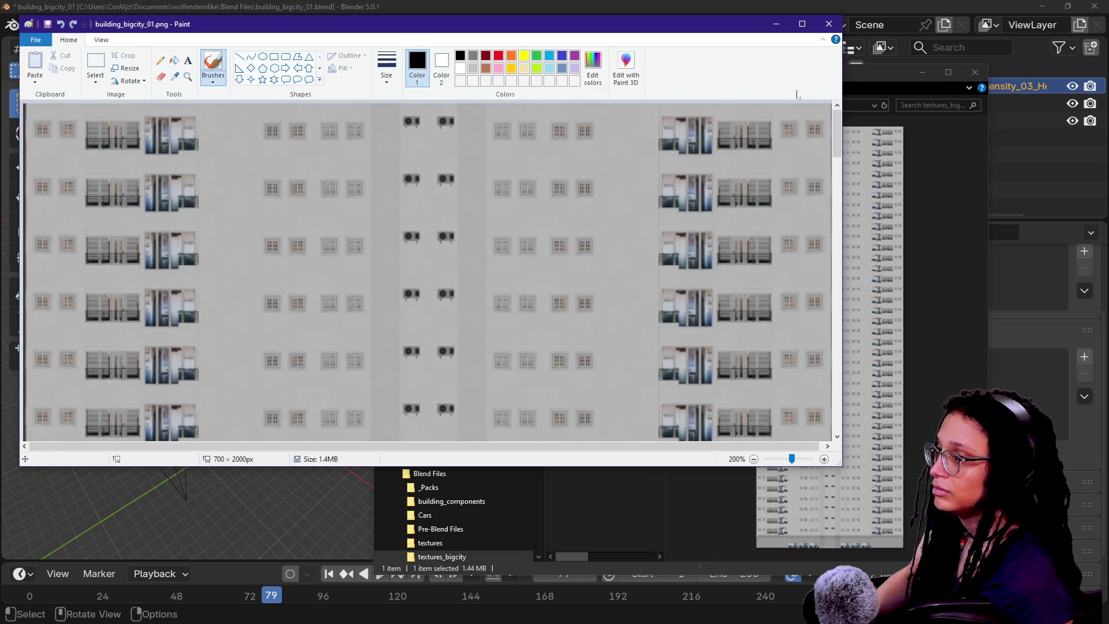
click(828, 25)
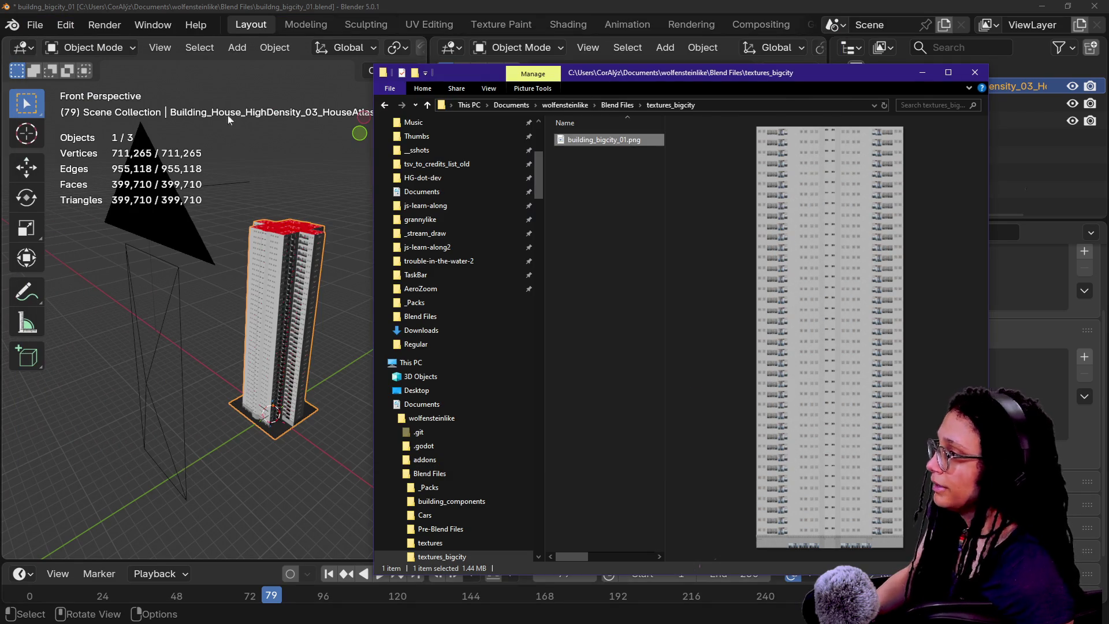
- Walk around the high-rise building to inspect it up close
click(269, 317)
key(shift+grave)
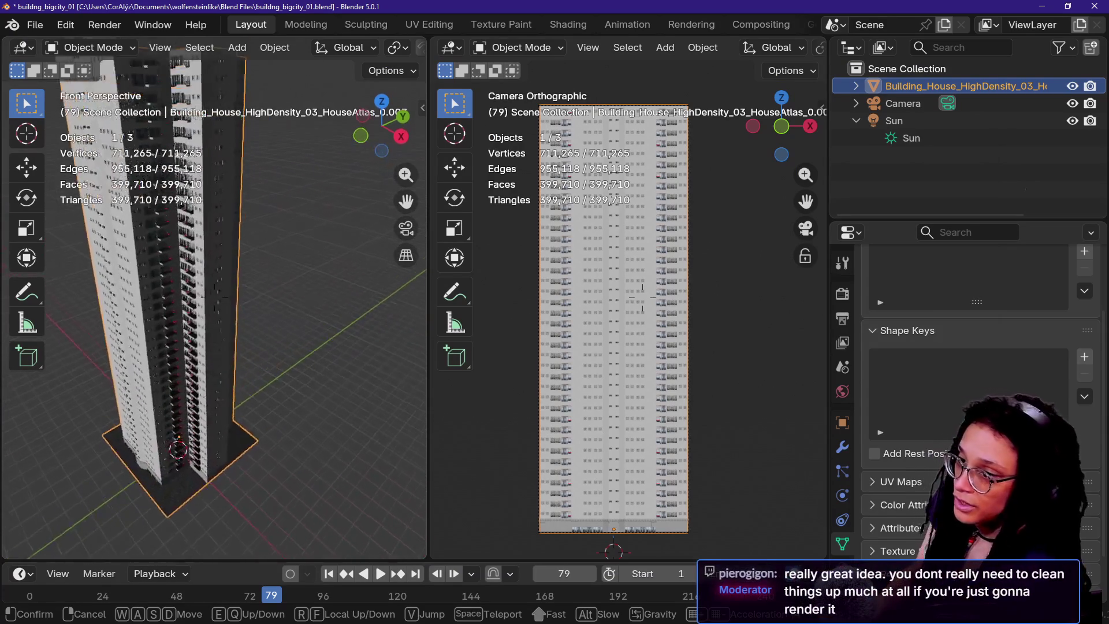
key(s)
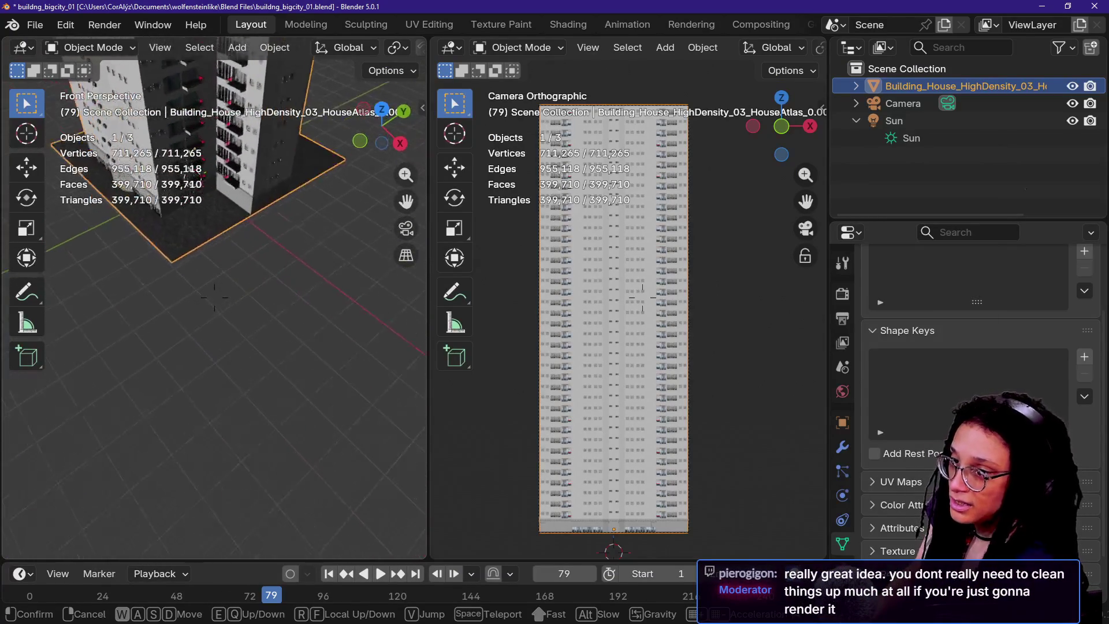
key(s)
key(w)
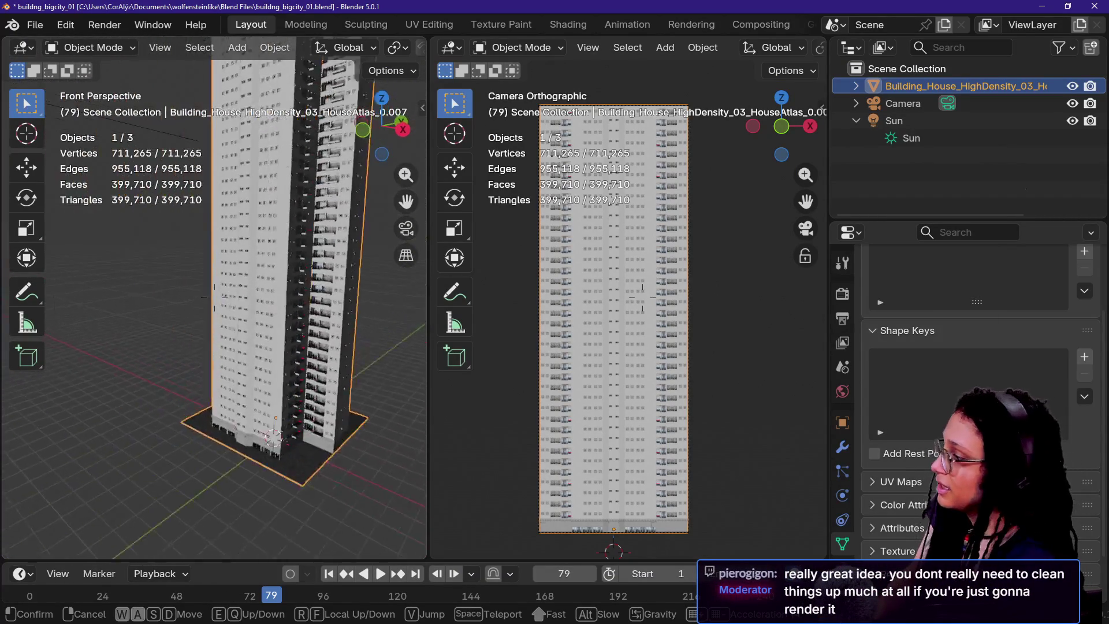
click(214, 297)
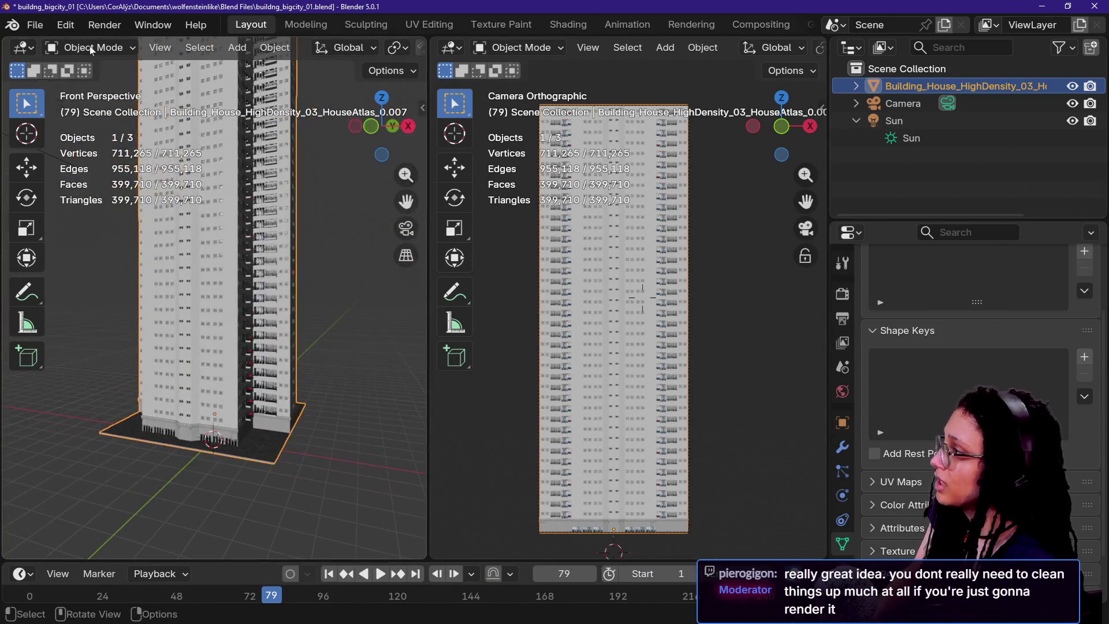
- Delete the selected building object, leaving only the camera and sun
click(35, 24)
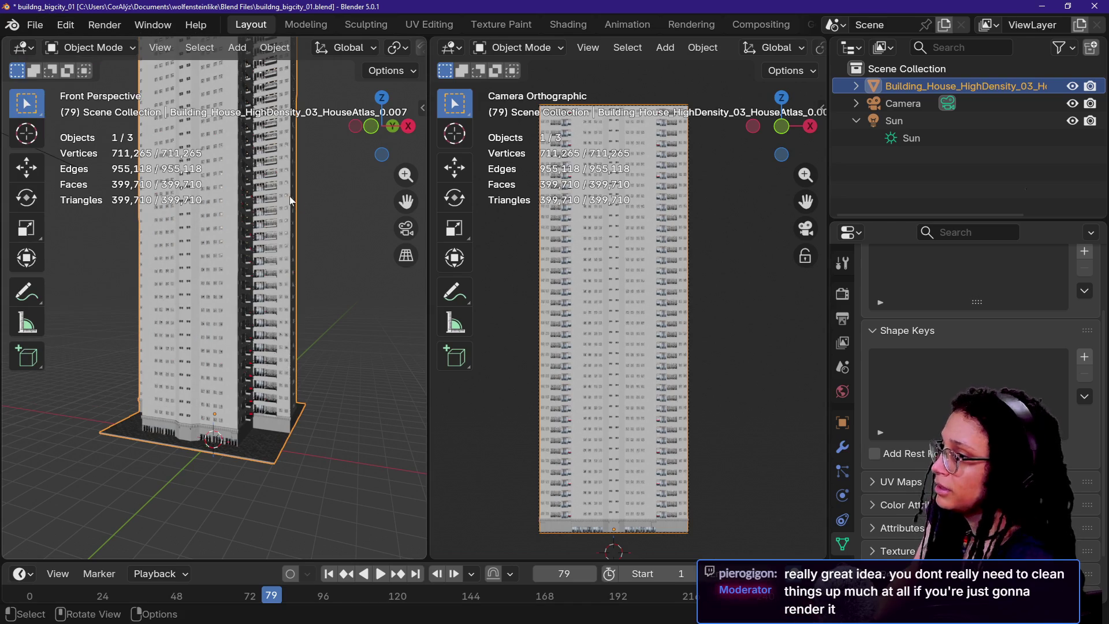
key(Delete)
click(35, 25)
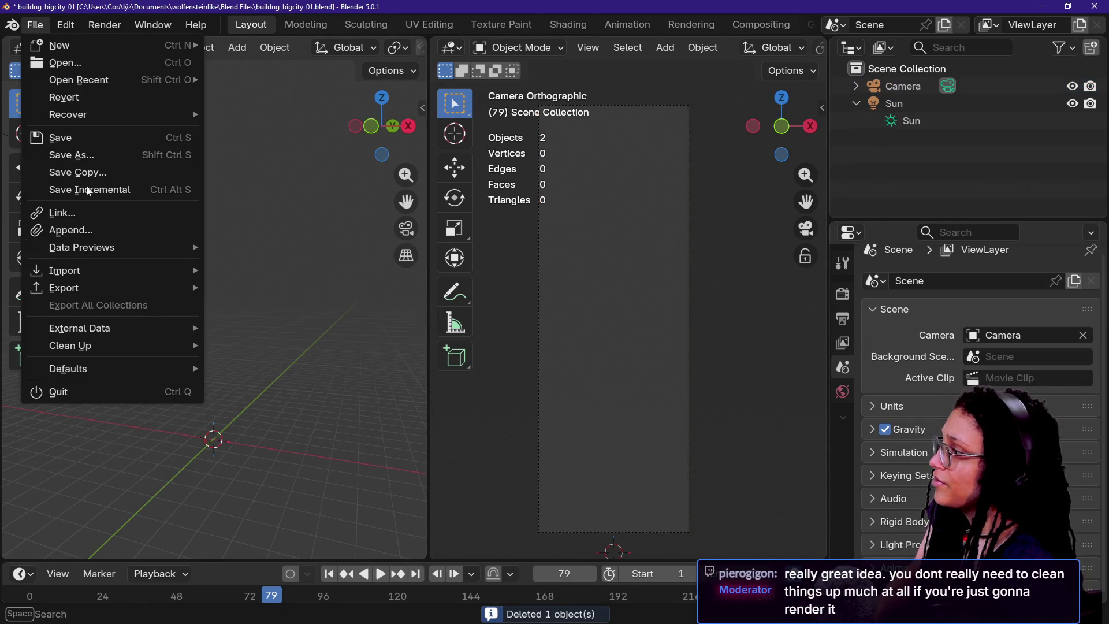
- Save the building-free scene as buildng_bigcity_02.blend
click(75, 155)
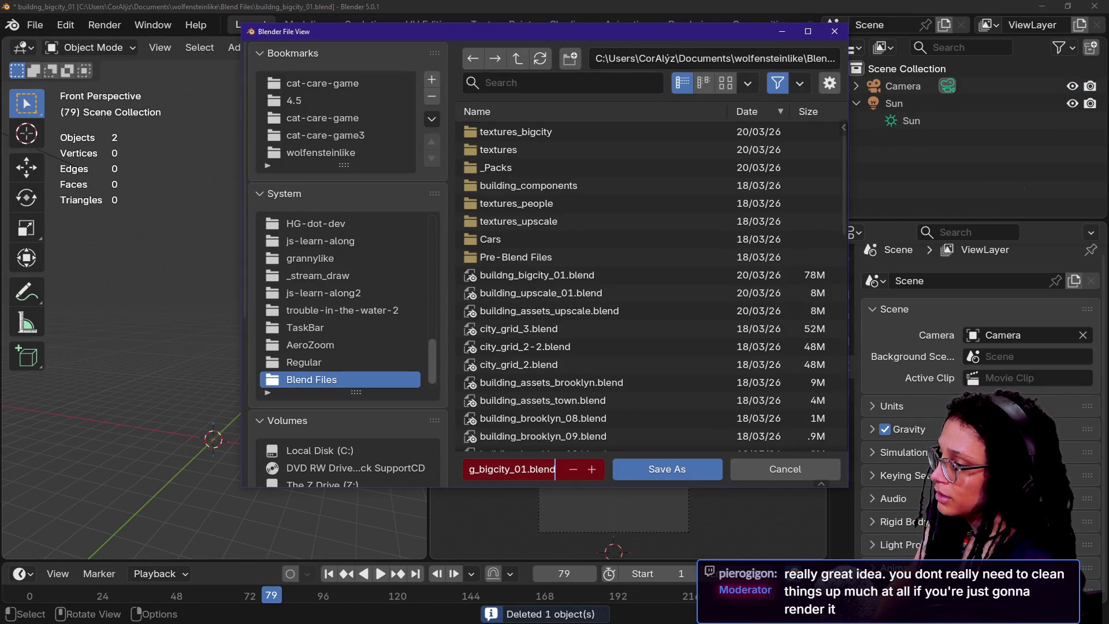
key(Return)
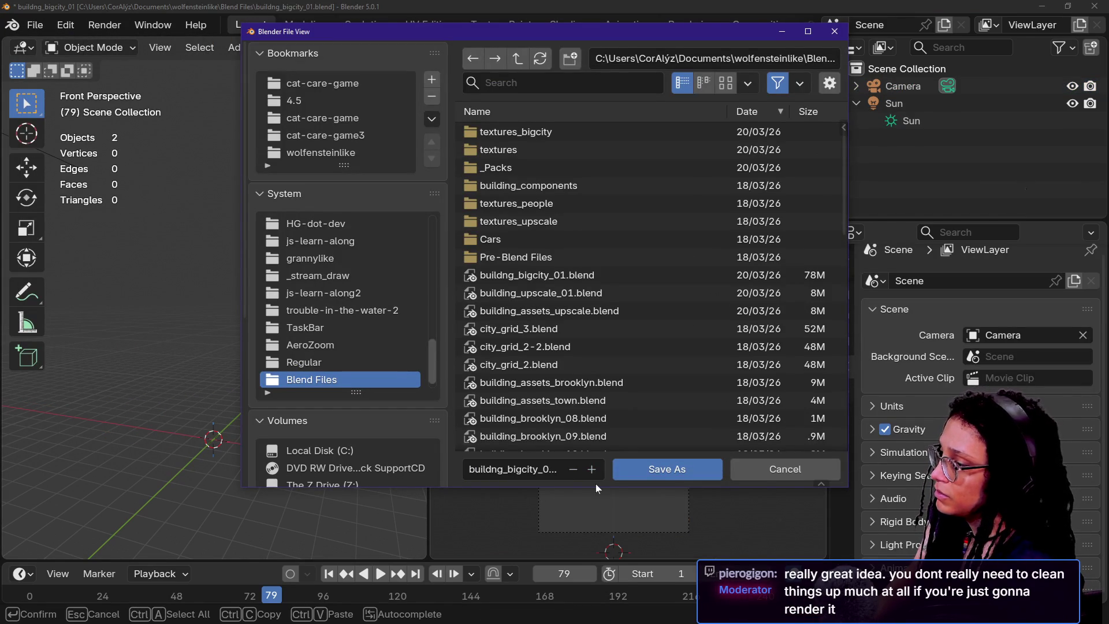
click(624, 468)
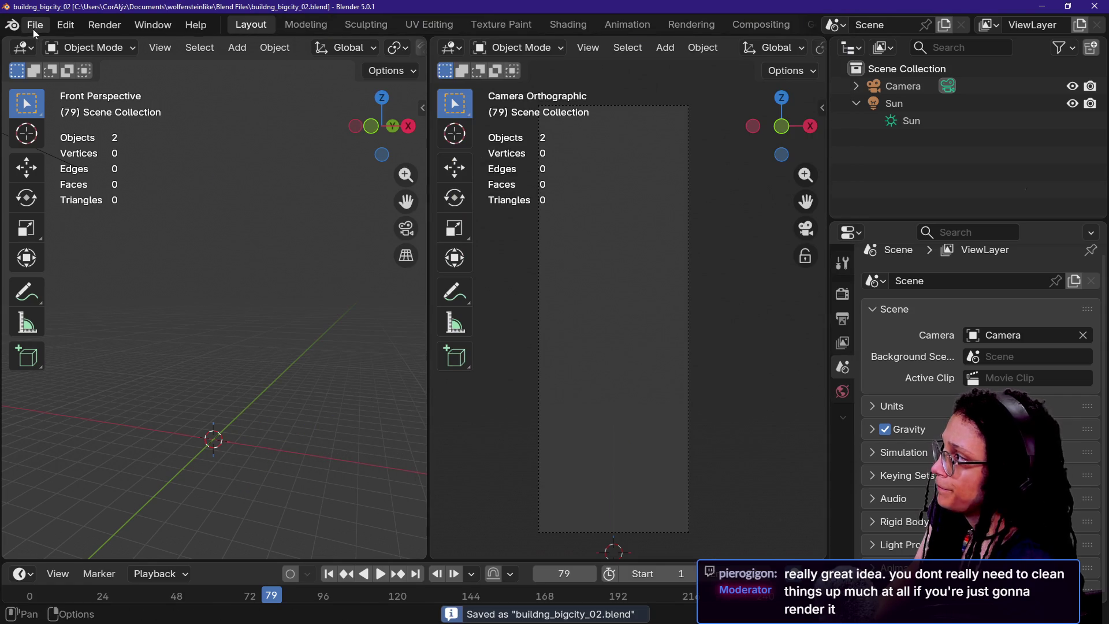
- Reopen buildng_bigcity_01.blend from recent files and zoom in on the building
click(35, 24)
mouse_move(64, 80)
click(321, 98)
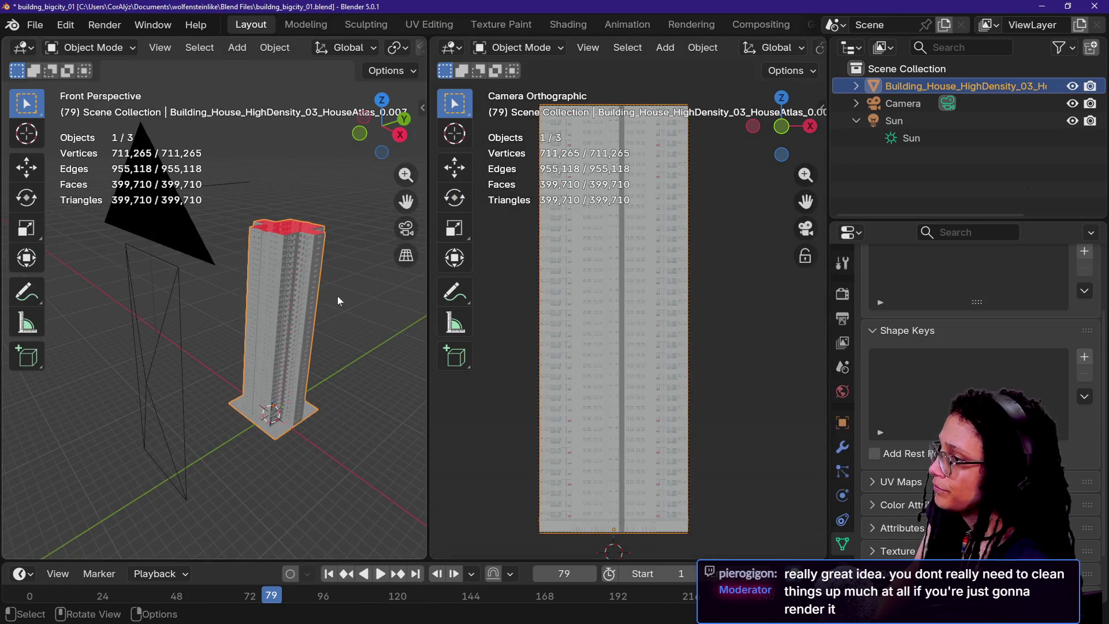
ctrl+middle_drag(337, 296, 283, 316)
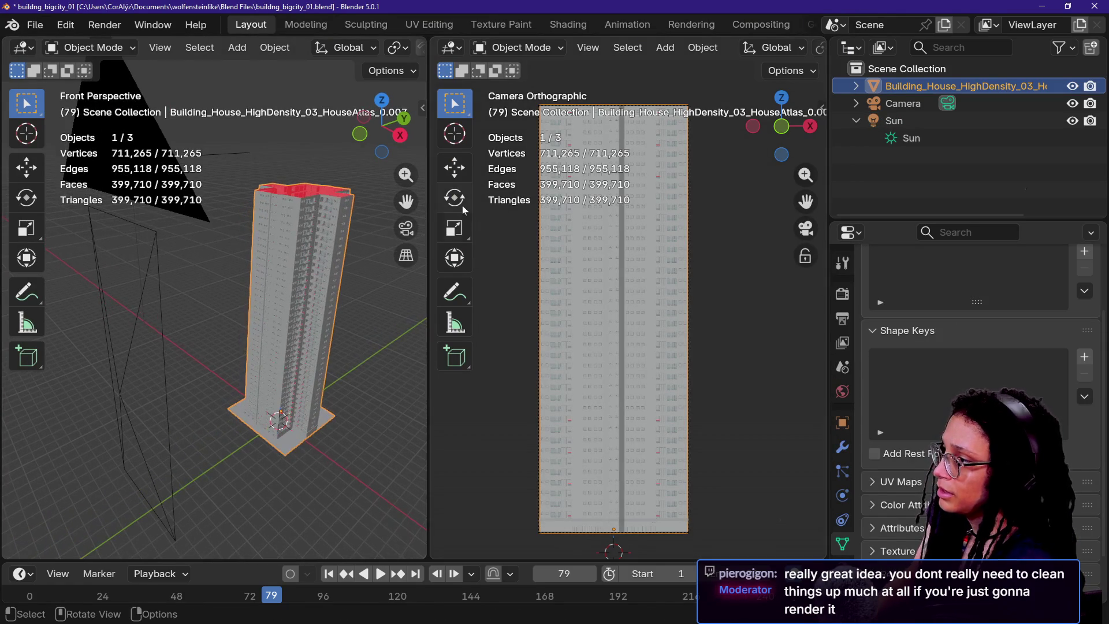
- Close the right-hand viewport so a single large 3D viewport remains
click(588, 47)
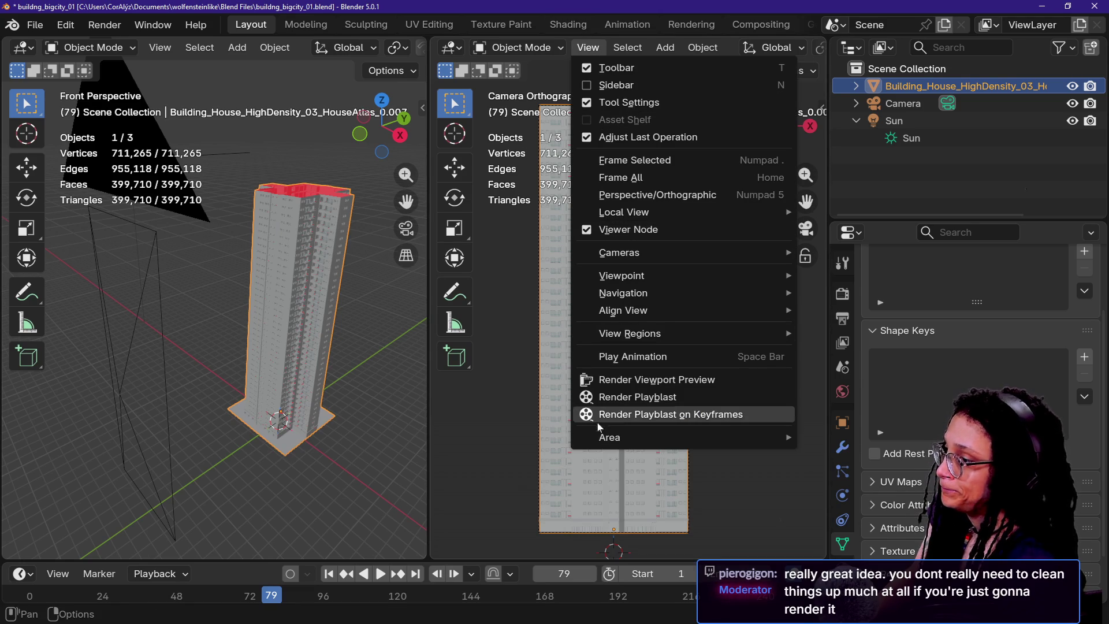
mouse_move(600, 437)
click(829, 540)
key(shift+grave)
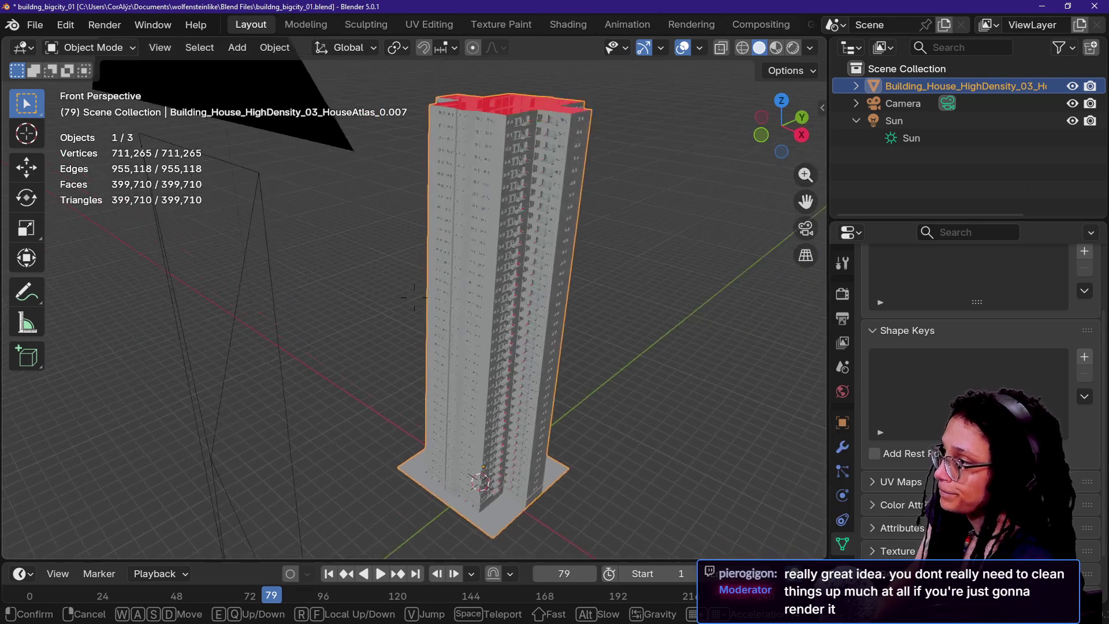
- Enter Edit Mode on the building mesh and select a single vertex
key(w)
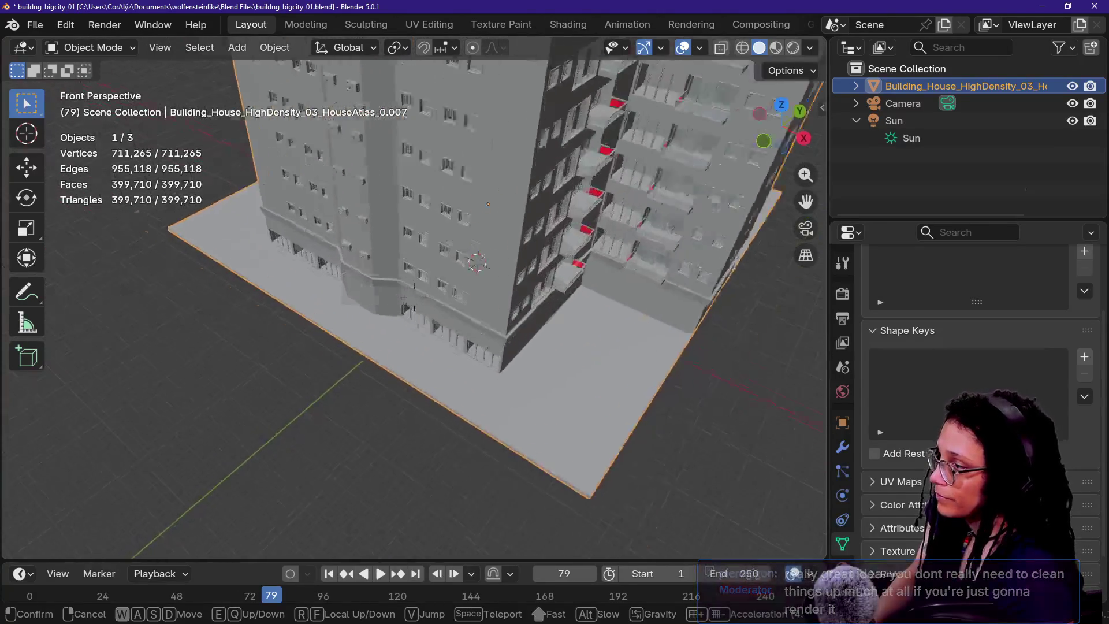
key(Escape)
key(Tab)
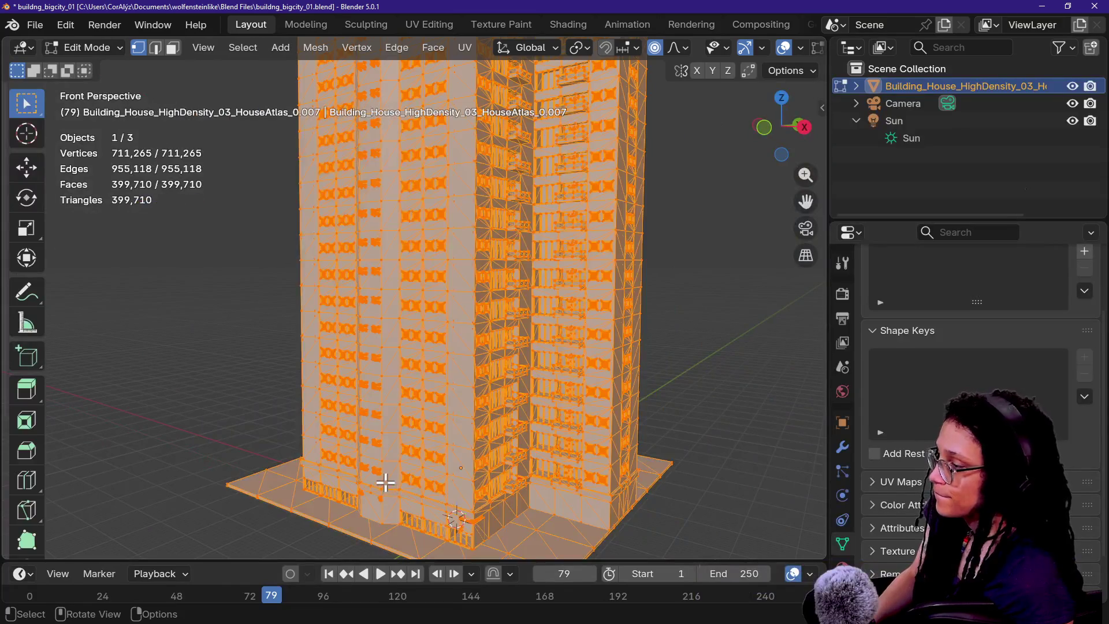
click(385, 482)
key(ctrl+l)
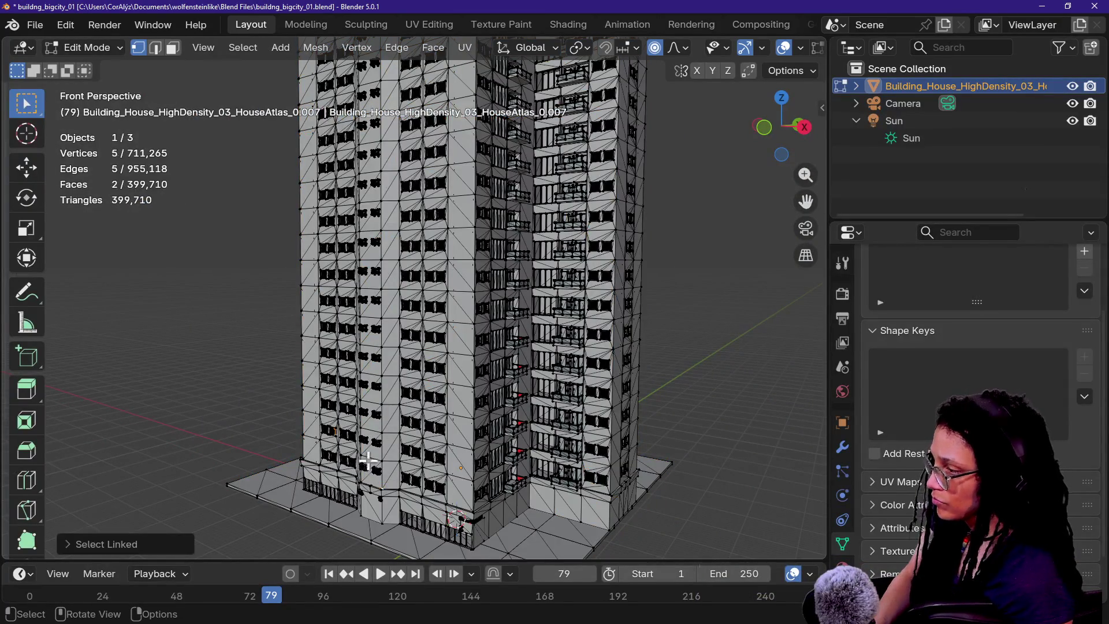
click(291, 461)
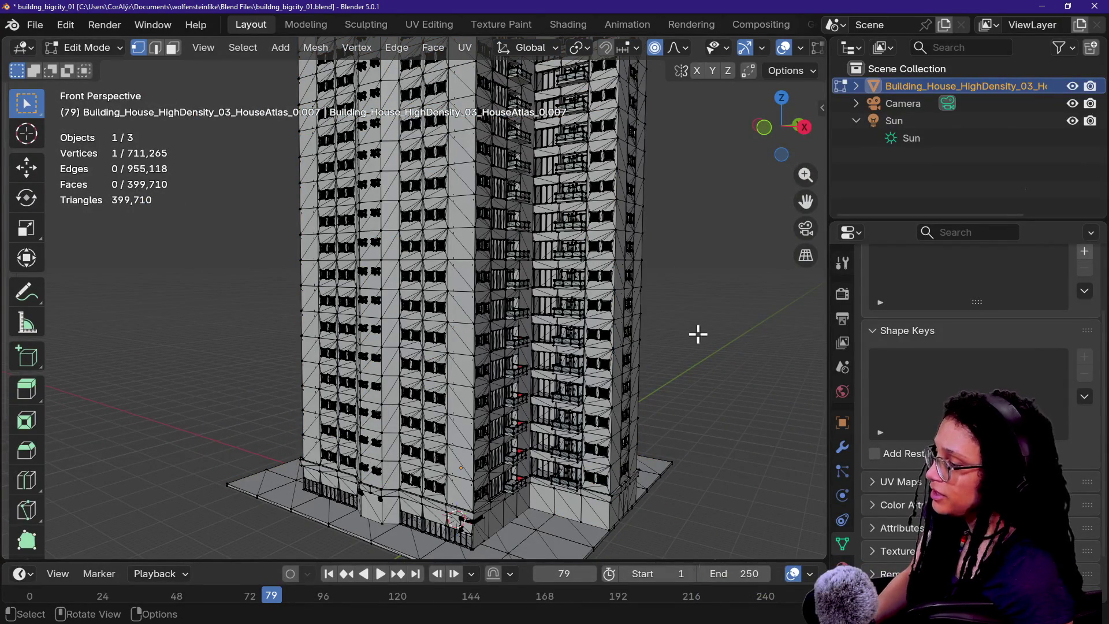
- Frame the selected vertex in orthographic front view
key(KP_5)
key(KP_1)
key(KP_Decimal)
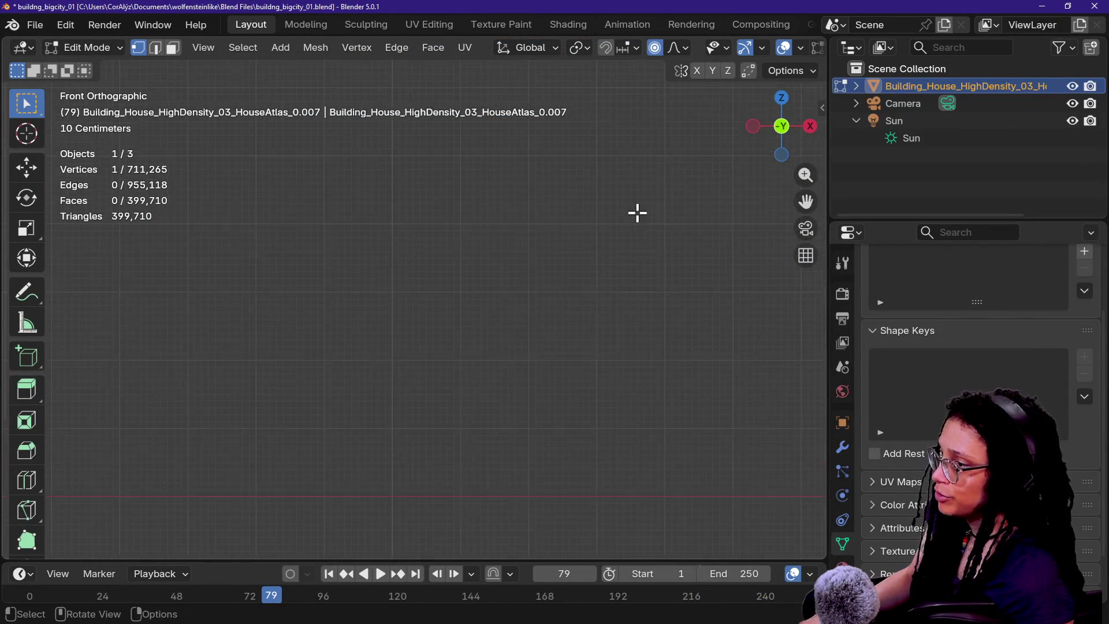
- With X-ray and face select on, box-select 391,475 tower faces, skipping the top and bottom strips
mouse_move(736, 192)
shift+middle_down()
mouse_move(643, 310)
mouse_move(60, 322)
mouse_move(106, 343)
shift+middle_up()
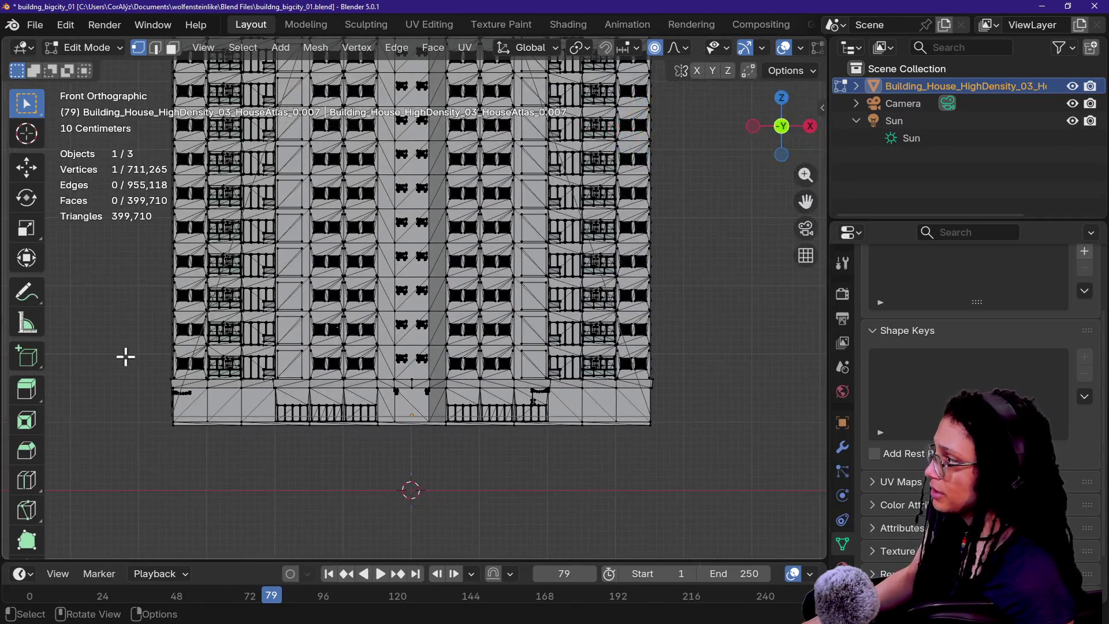
key(alt+z)
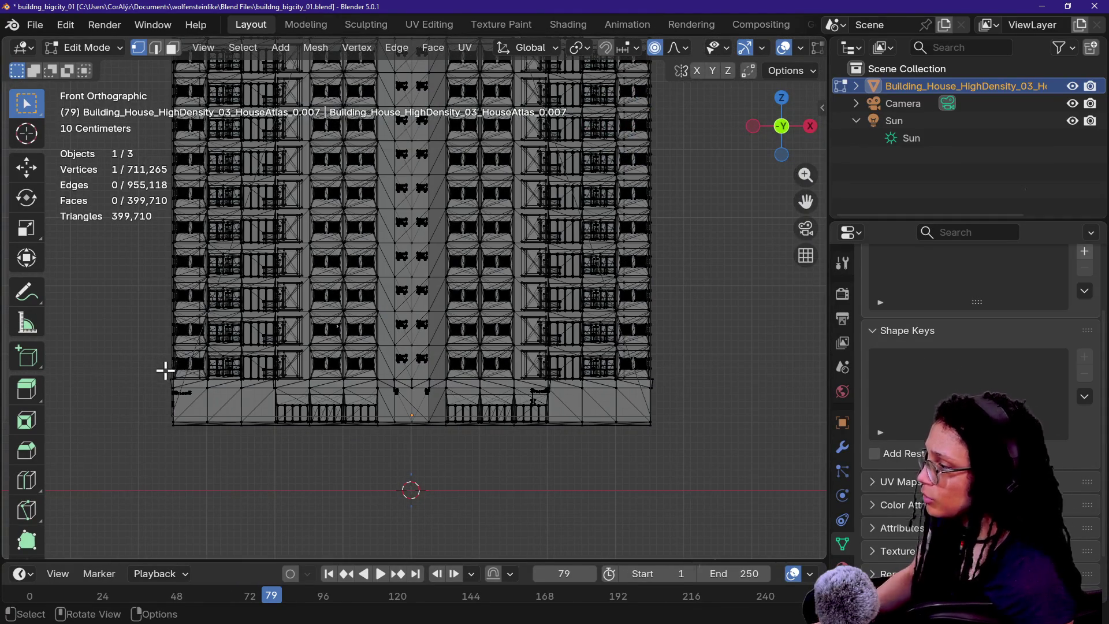
key(3)
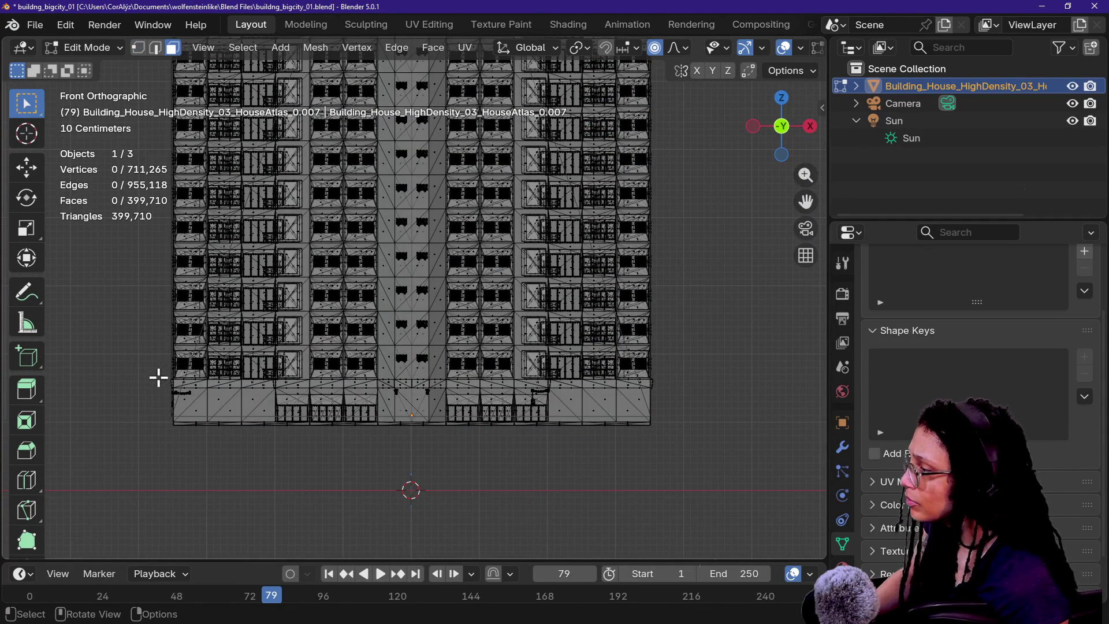
mouse_move(161, 378)
mouse_down()
mouse_move(597, 257)
mouse_move(780, 119)
mouse_move(741, 106)
mouse_up()
mouse_move(715, 196)
shift+middle_down()
mouse_move(695, 352)
mouse_move(736, 102)
mouse_move(705, 391)
mouse_move(663, 242)
mouse_move(611, 324)
shift+middle_up()
scroll(663, 243, down, 8)
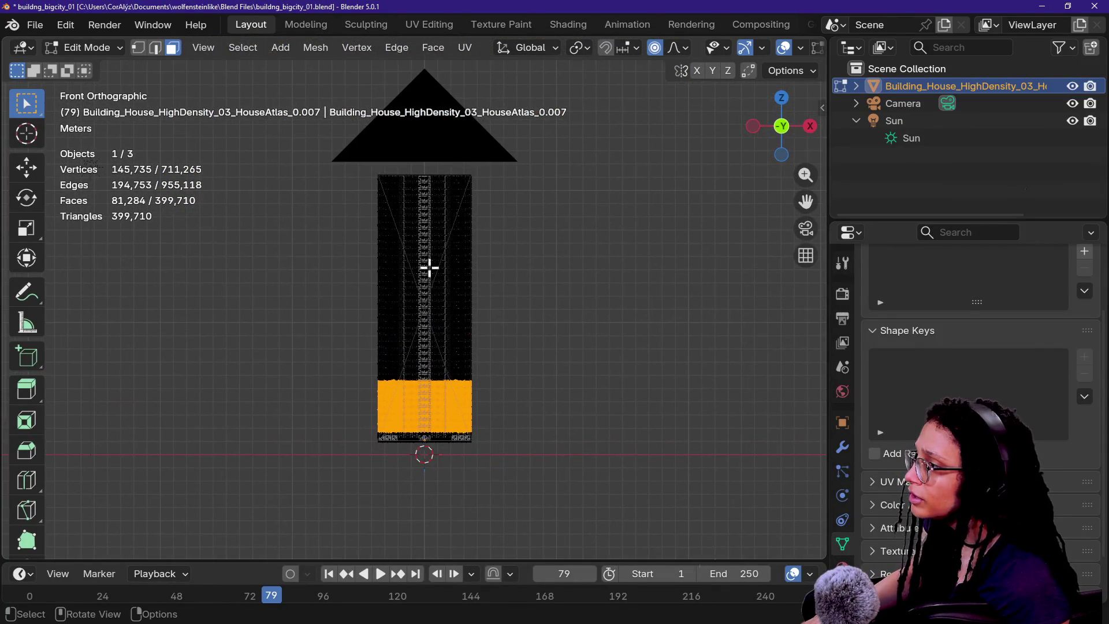
mouse_move(343, 405)
mouse_down()
mouse_move(619, 275)
mouse_move(604, 163)
mouse_move(596, 179)
mouse_up()
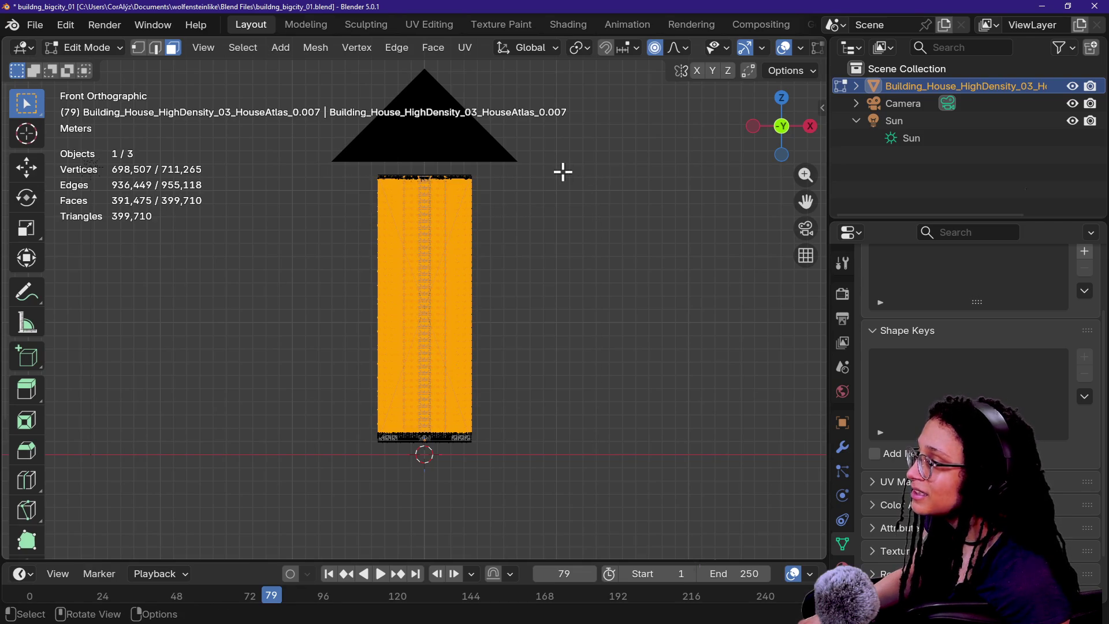
key(x)
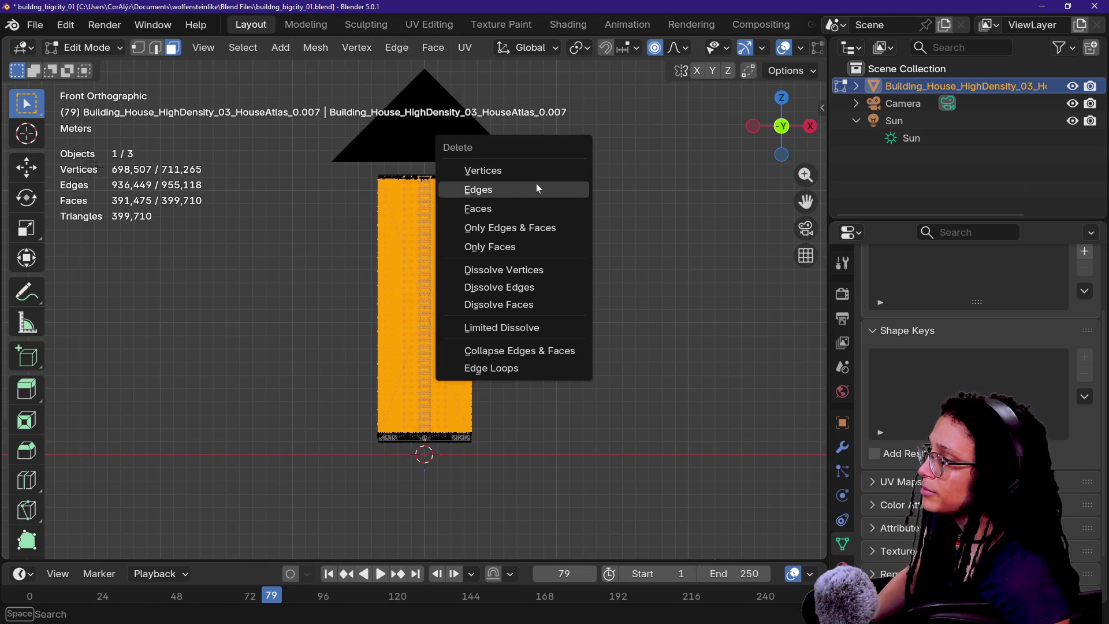
- Delete the box-selected wall faces of the tower
click(522, 207)
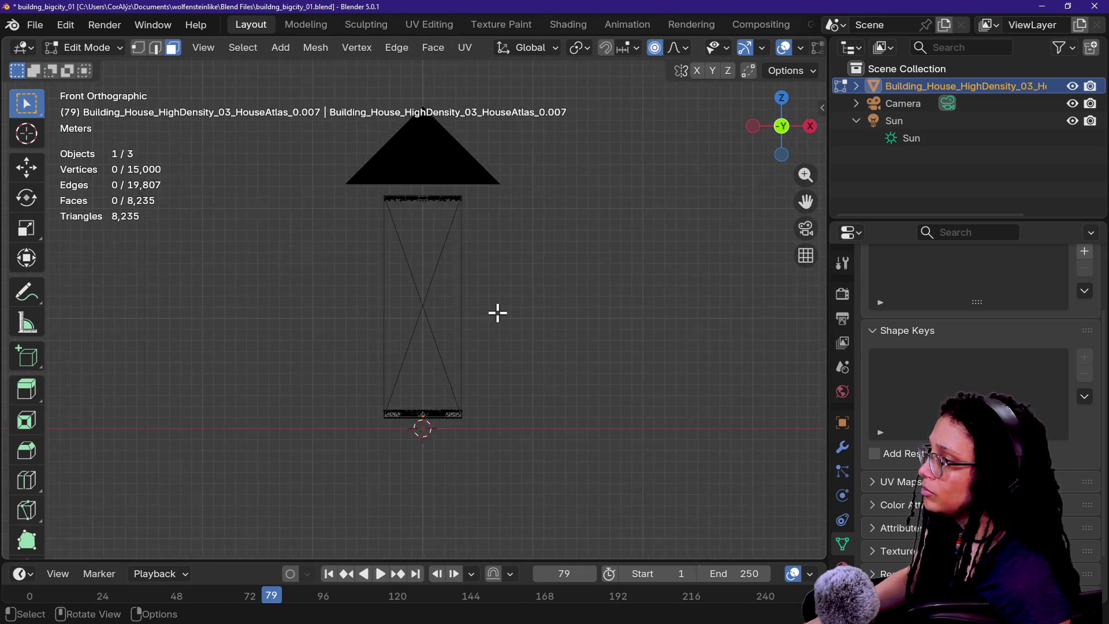
scroll(497, 313, up, 4)
scroll(497, 312, down, 2)
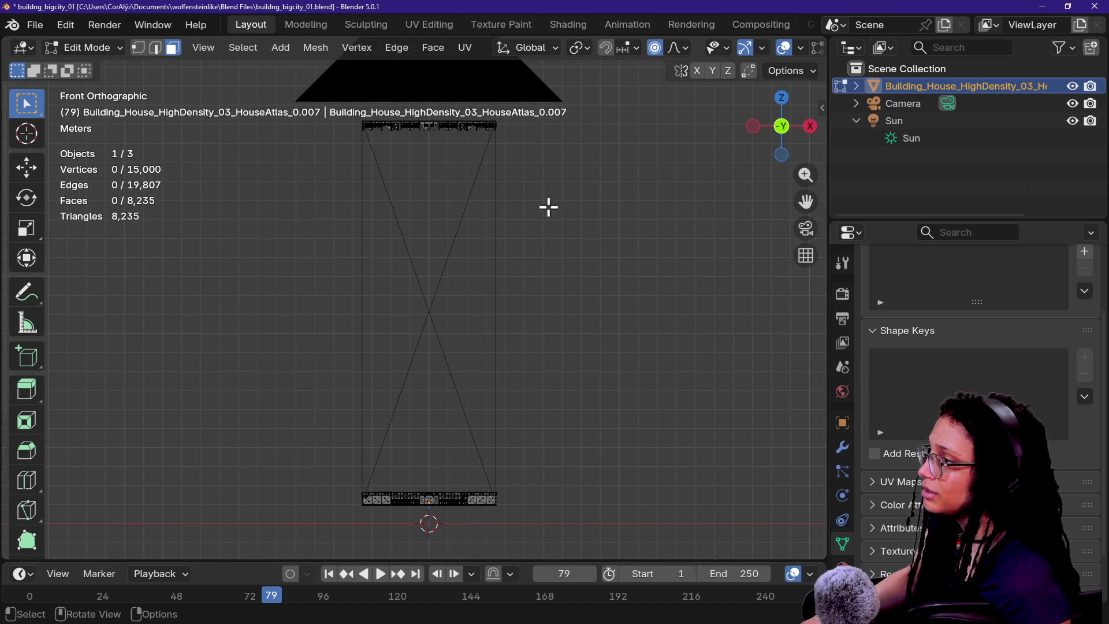
- Delete the tower's top faces, leaving 3,826 faces, and add a new cube mesh
mouse_move(298, 205)
mouse_down()
mouse_move(515, 136)
mouse_move(537, 112)
mouse_up()
key(x)
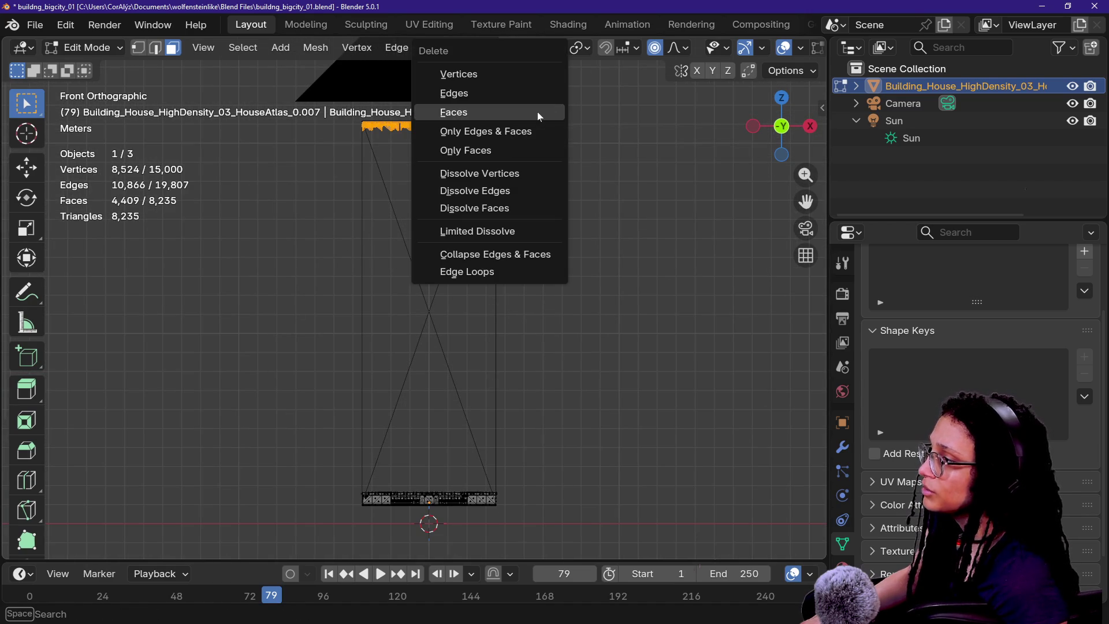
click(537, 112)
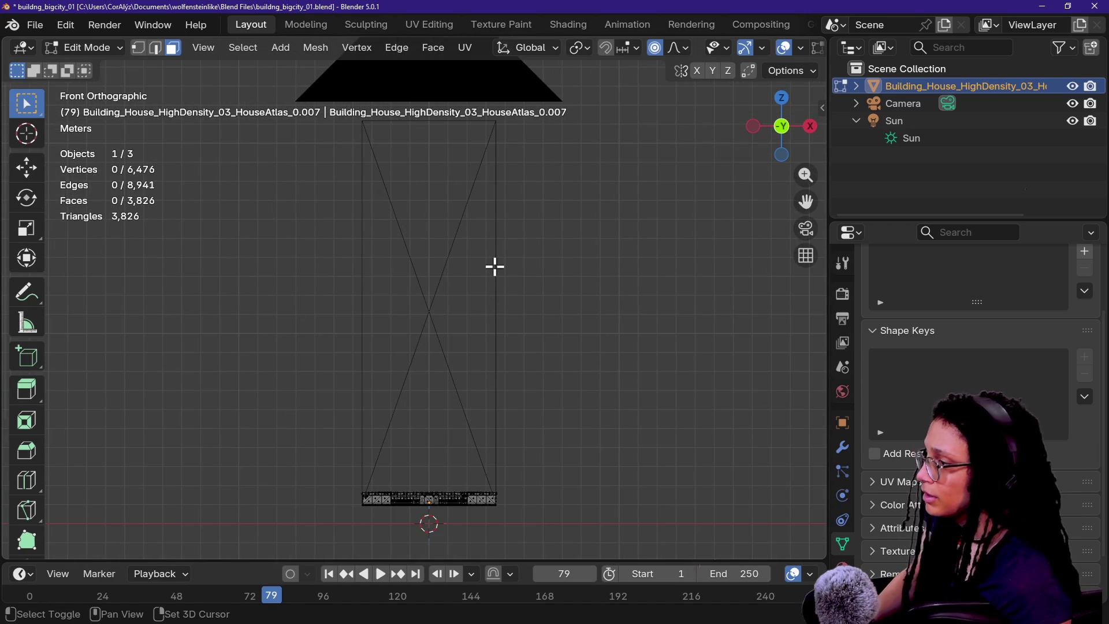
key(shift+a)
click(445, 269)
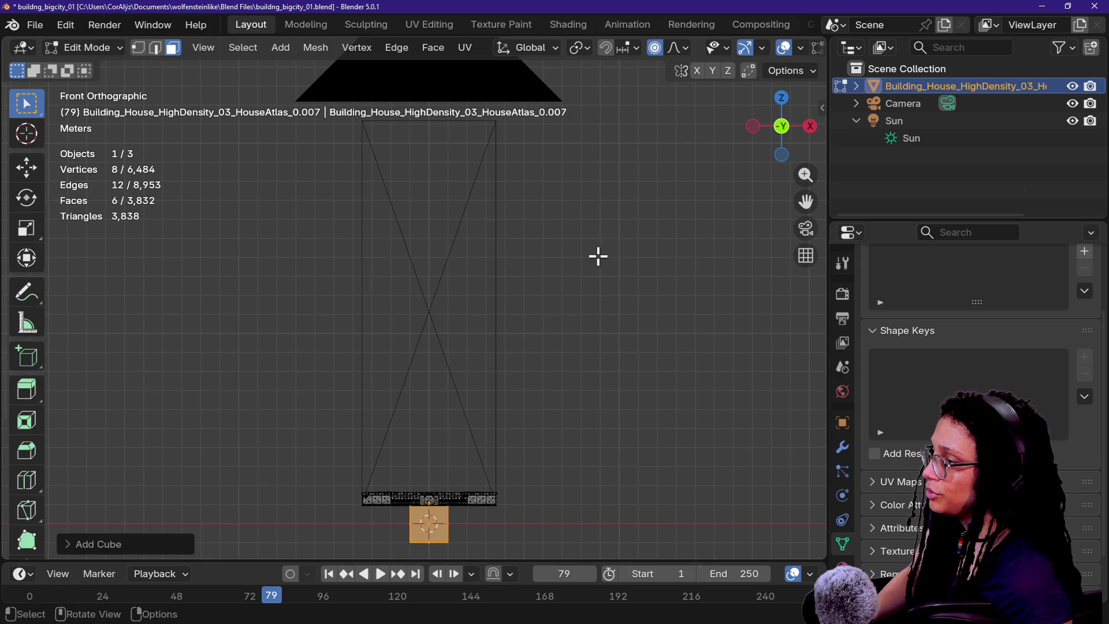
- Turn off proportional editing and set the new cube down onto the building base along Z
key(g)
key(z)
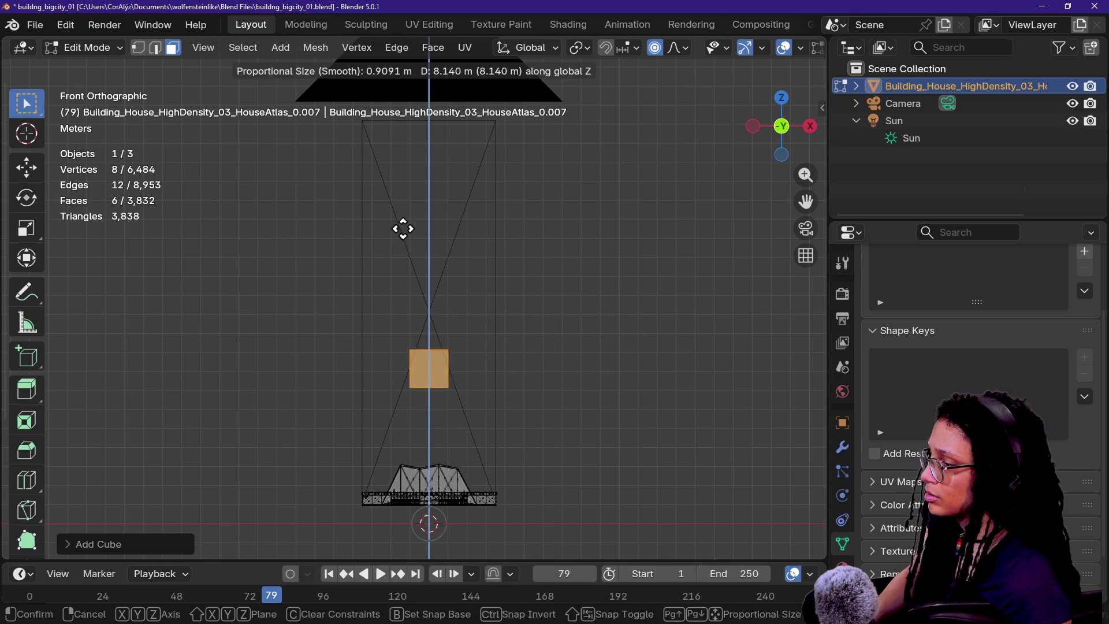
click(417, 174)
key(ctrl+z)
key(o)
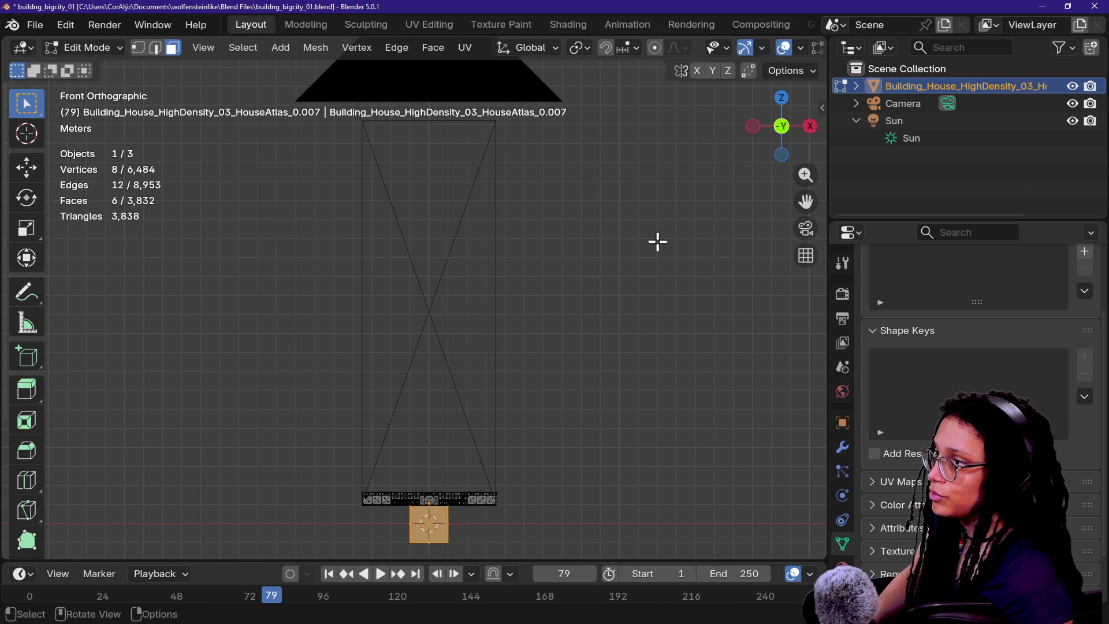
key(g)
key(z)
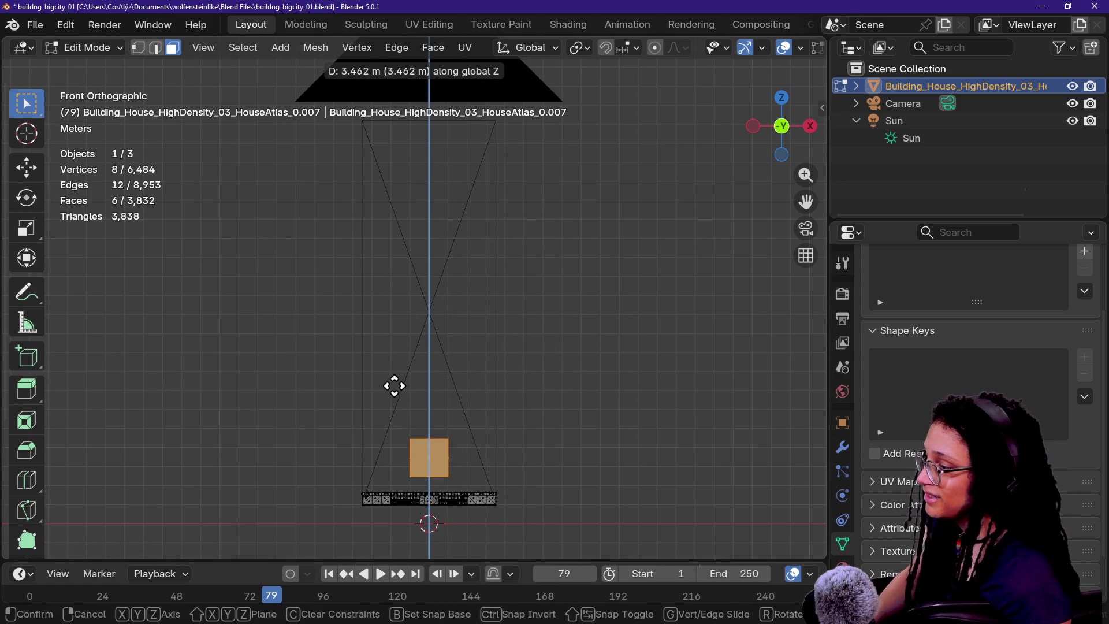
click(394, 400)
- Scale the cube along X to match the base width, then stretch it taller along Z
key(s)
key(x)
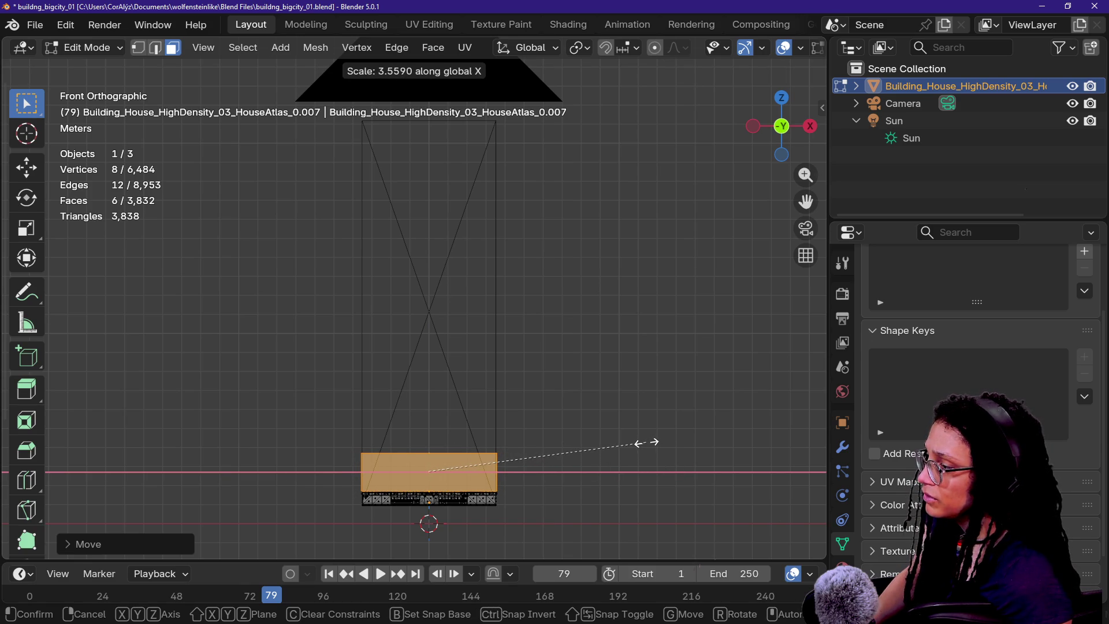
click(647, 443)
key(s)
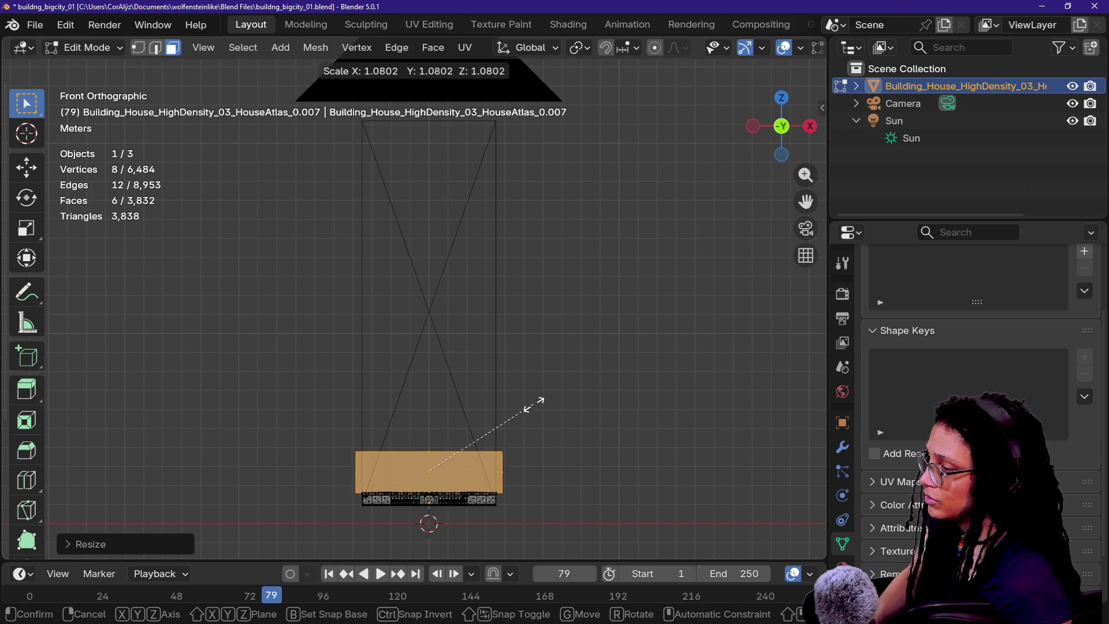
key(z)
click(596, 182)
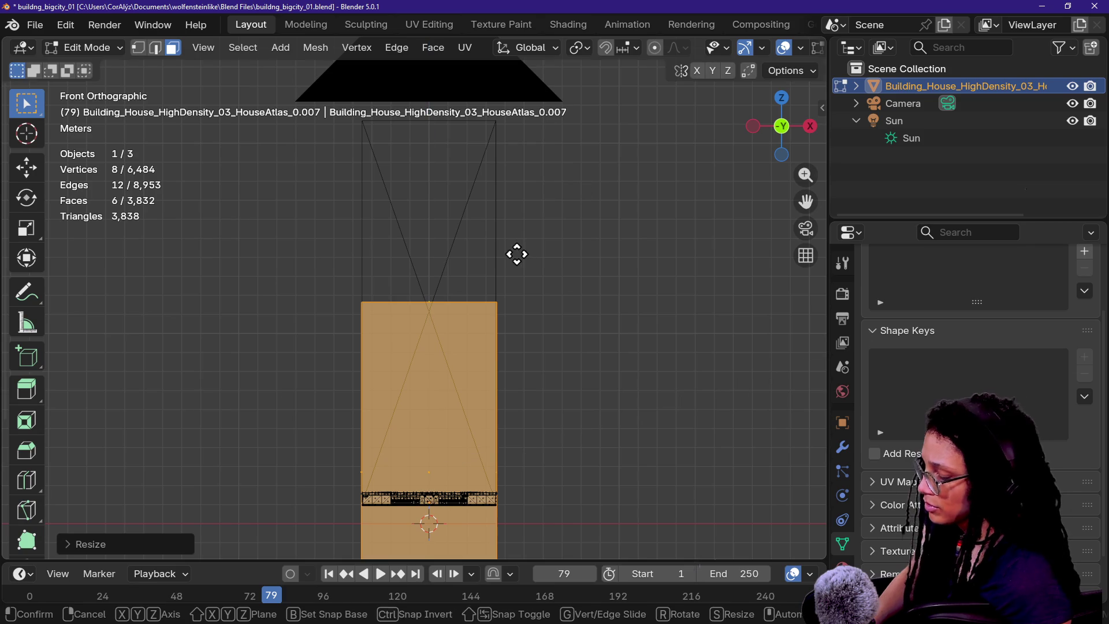
- Raise the block 8.2 m and stretch it further along Z to its final height
key(g)
key(z)
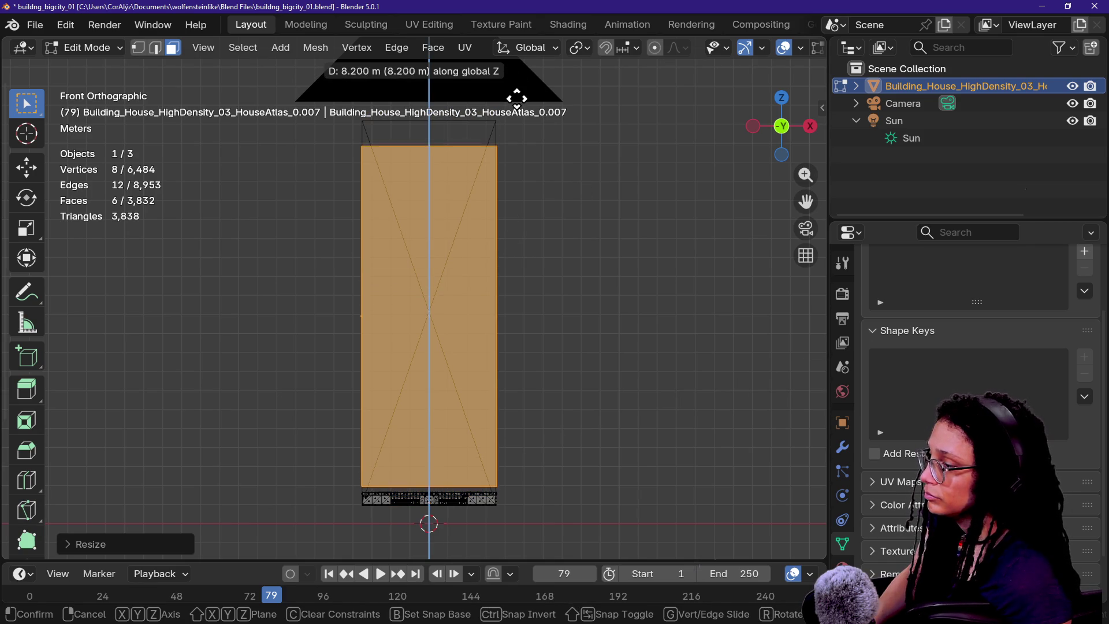
click(514, 90)
key(s)
key(z)
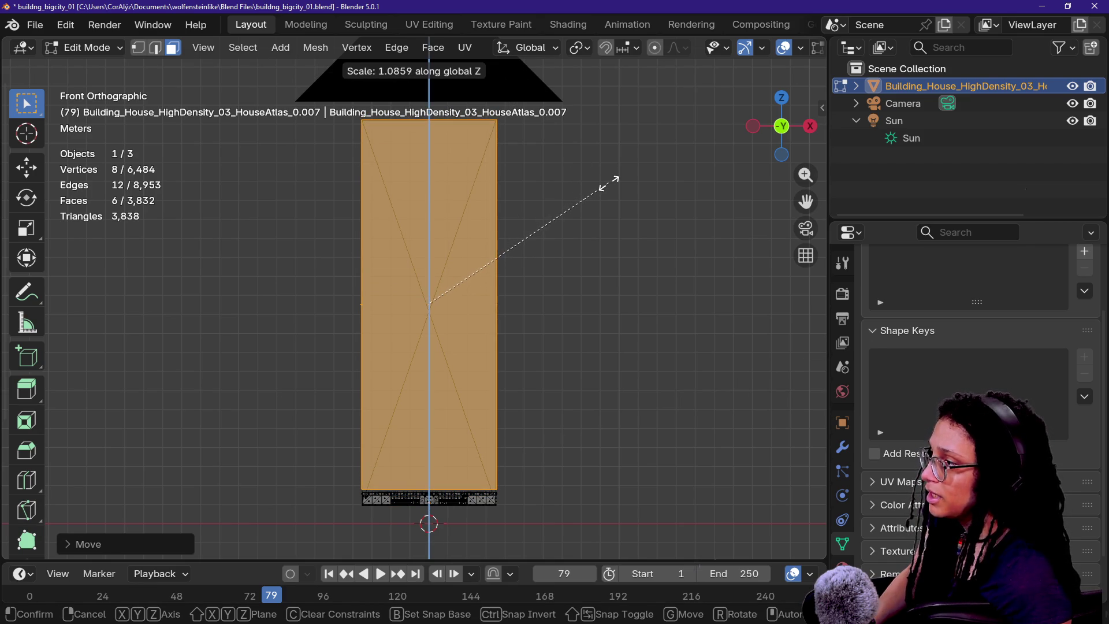
click(608, 184)
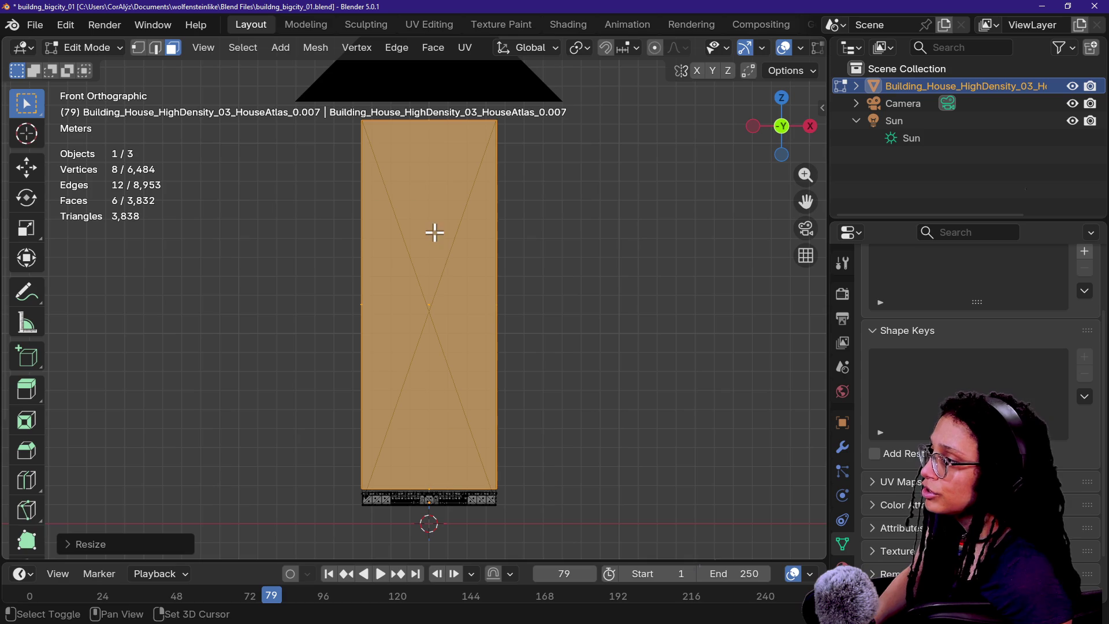
key(shift+grave)
- Walk around the scene to inspect the tall box above the building
key(s)
key(w)
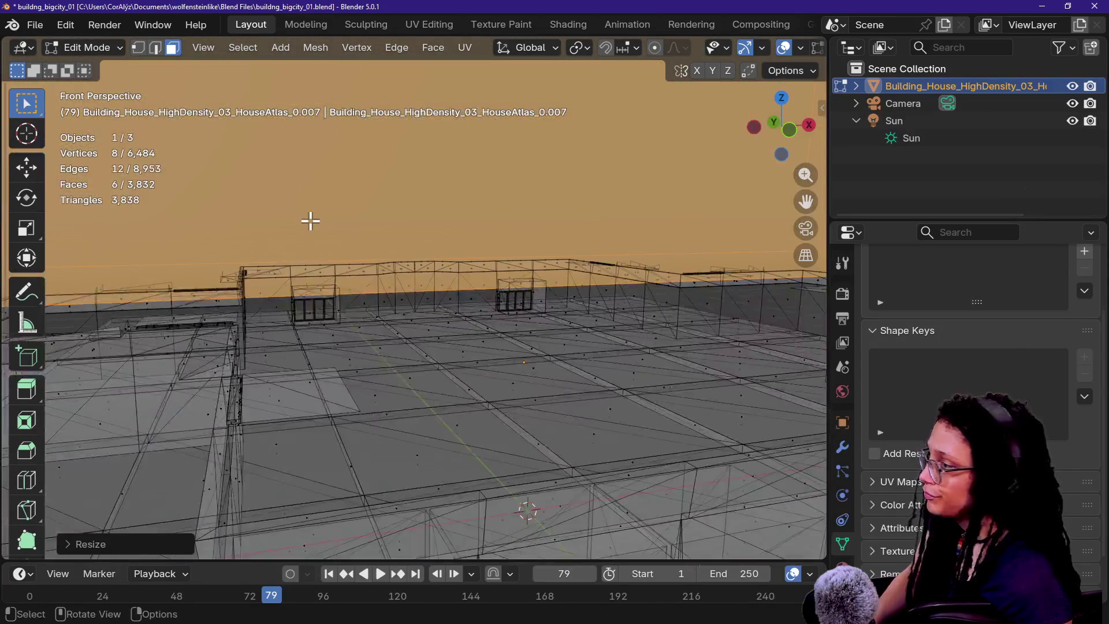
key(s)
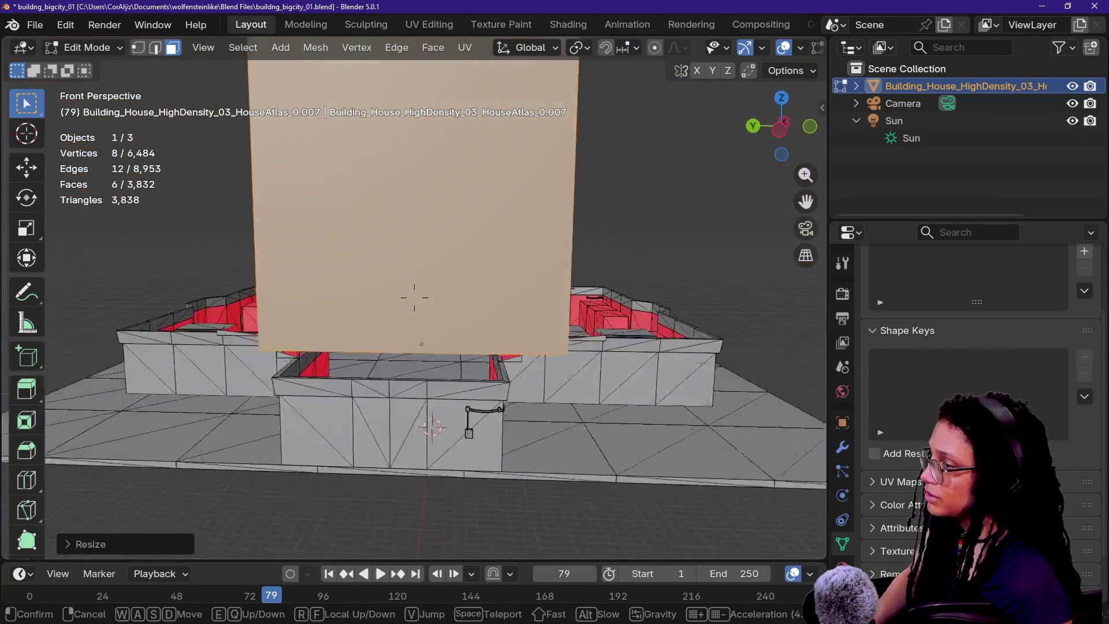
click(429, 265)
key(shift+grave)
key(w)
key(s)
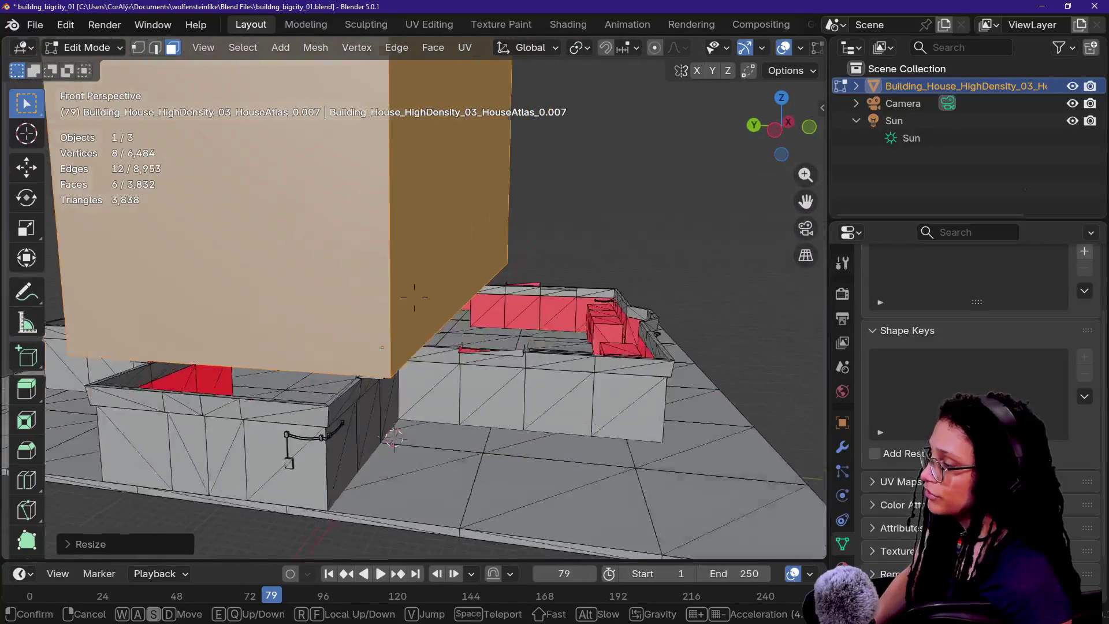
click(414, 297)
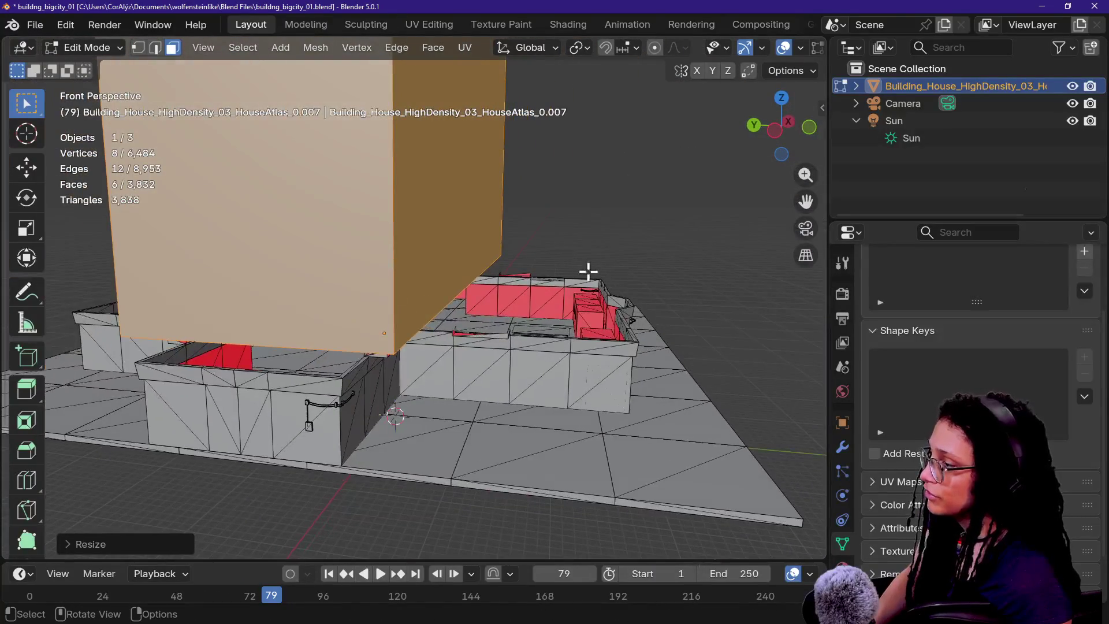
- Shrink the tall box's depth along Y in two passes, checking it in walk view
key(s)
key(x)
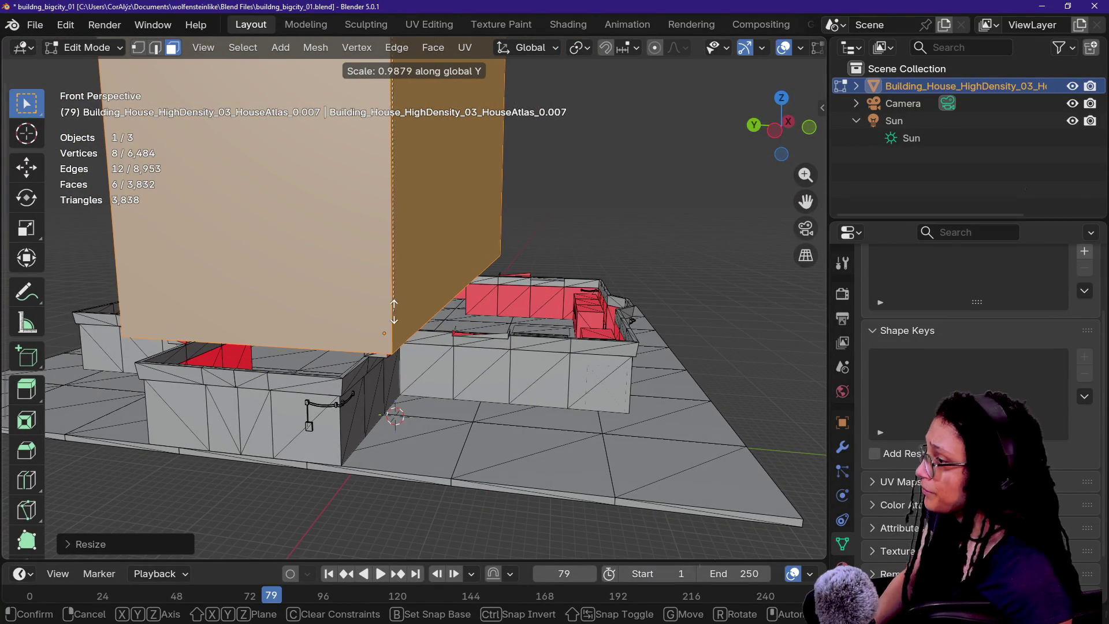
key(y)
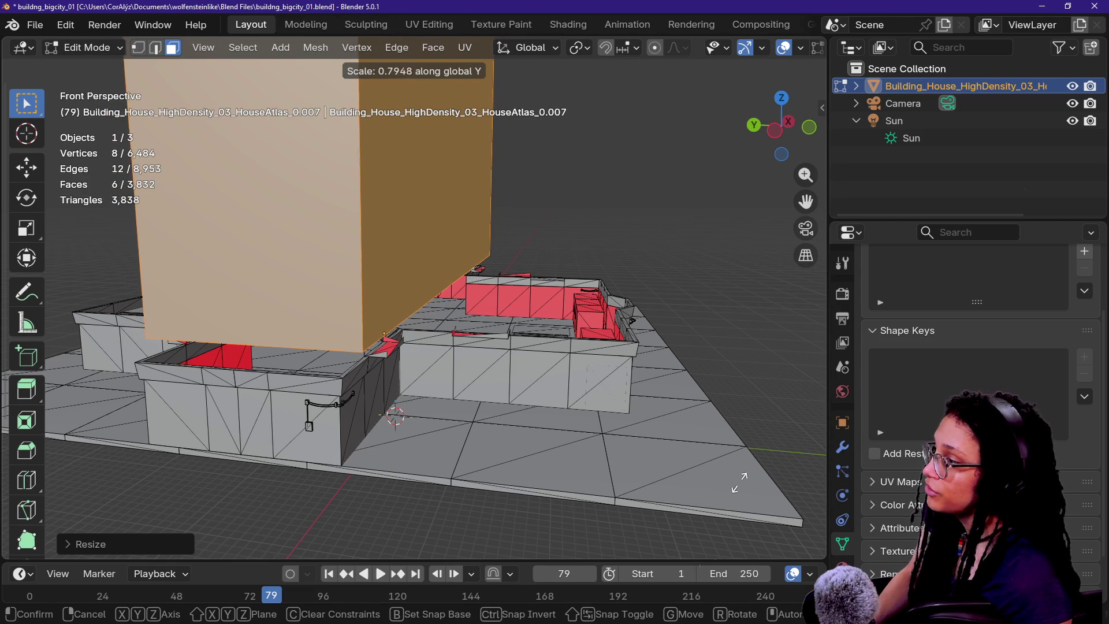
click(73, 505)
key(shift+grave)
key(s)
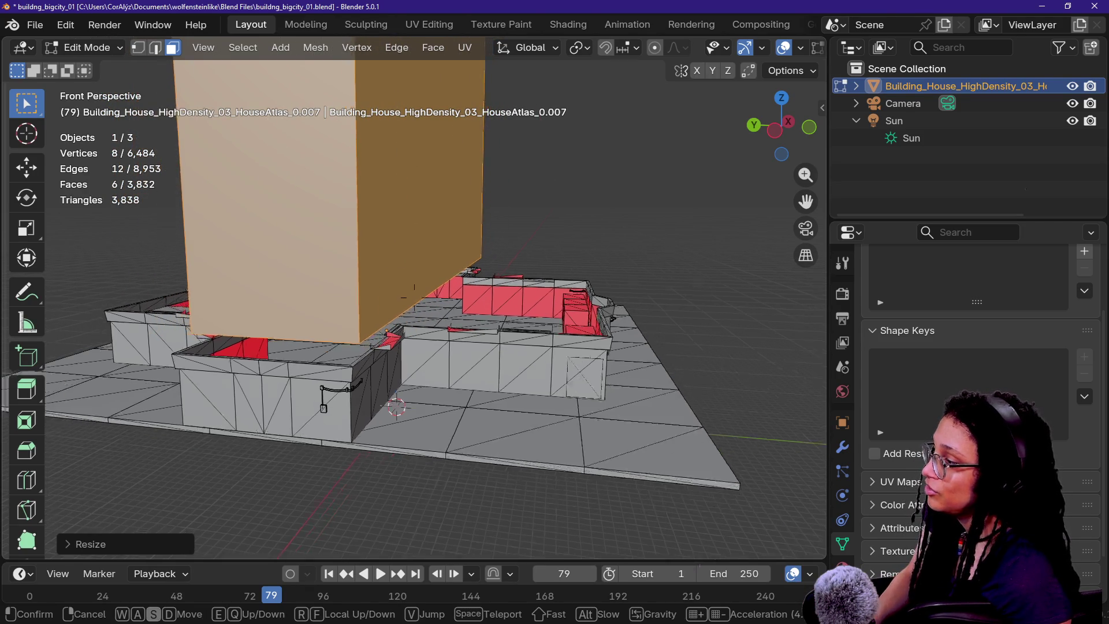
key(w)
click(290, 472)
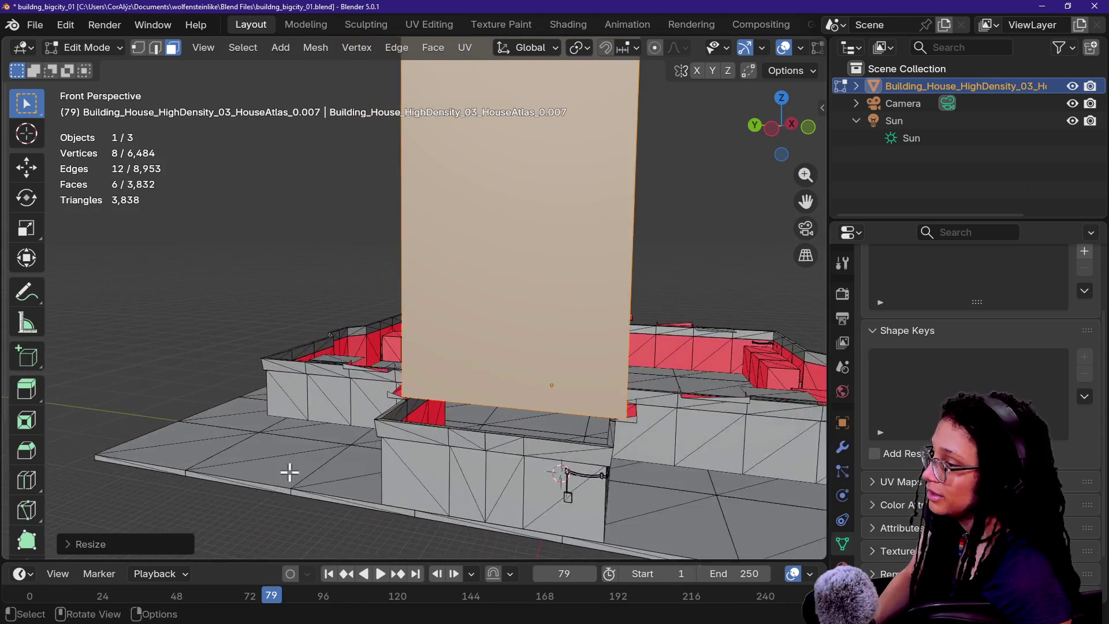
key(s)
key(y)
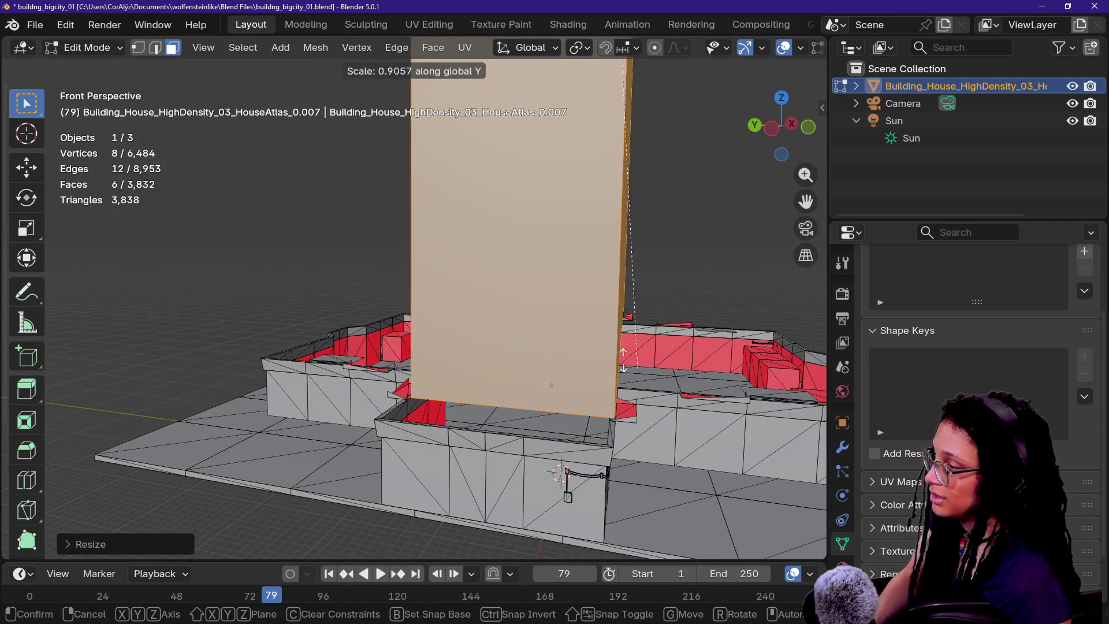
click(585, 341)
- Select only the tall box and try moving it along Y, then undo
key(shift+grave)
key(w)
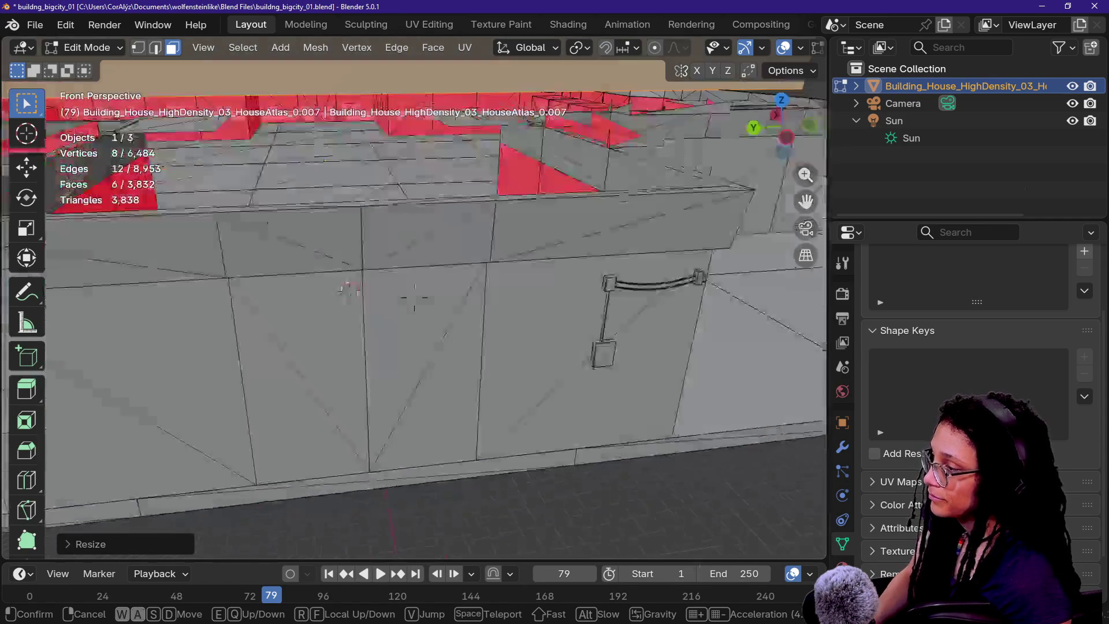
key(s)
click(602, 311)
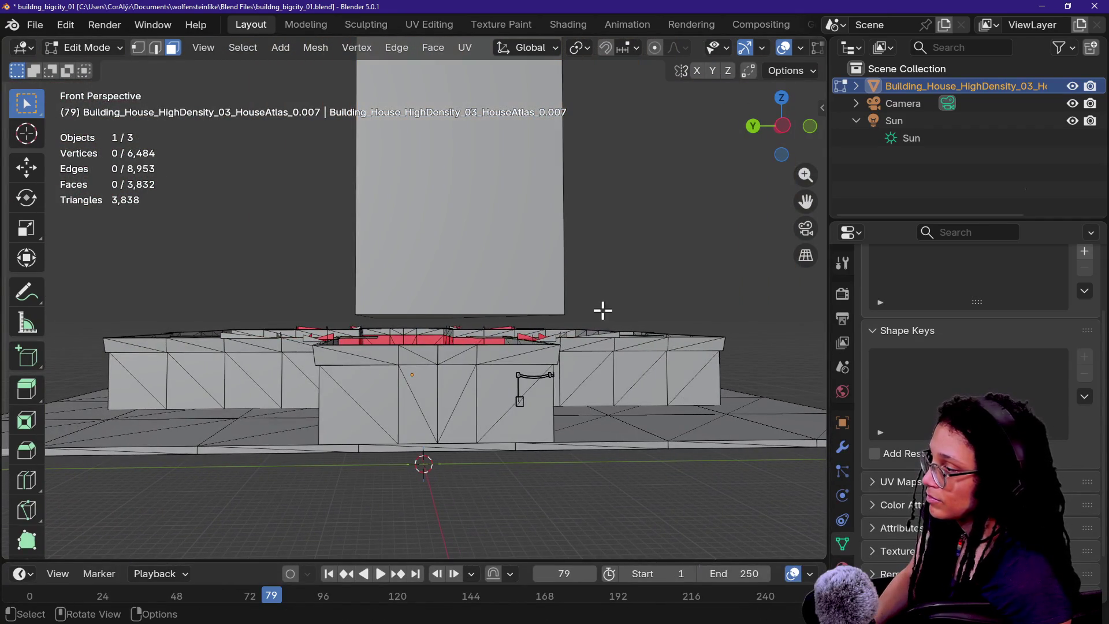
key(a)
click(556, 250)
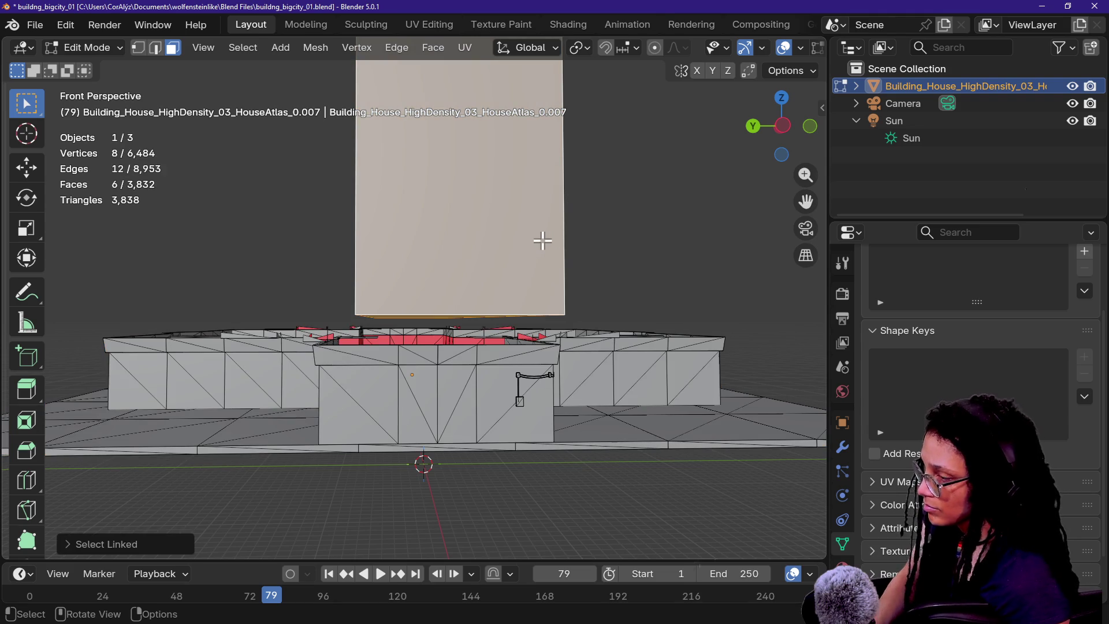
key(g)
key(y)
click(529, 306)
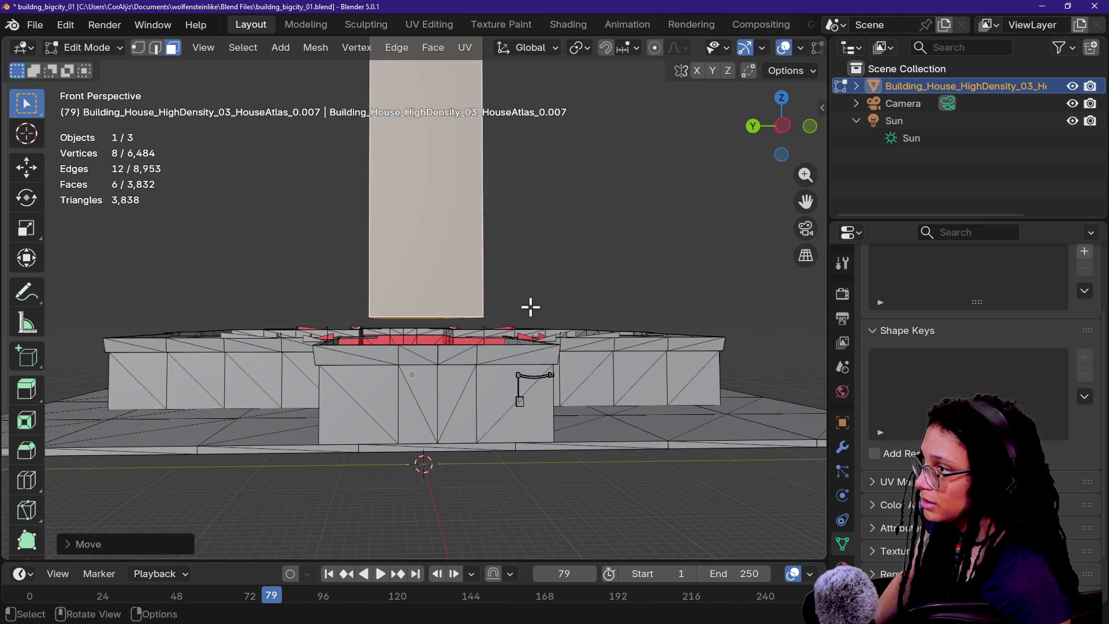
key(ctrl+z)
- Enable snapping and set it to snap to edges
click(619, 50)
click(611, 49)
click(606, 48)
click(624, 51)
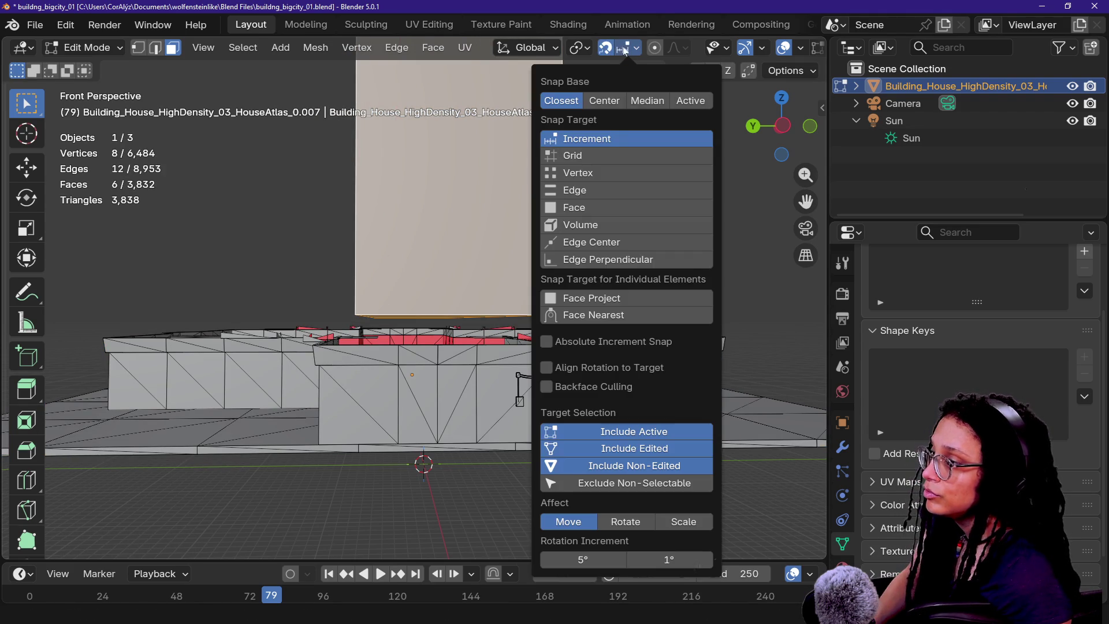
click(598, 190)
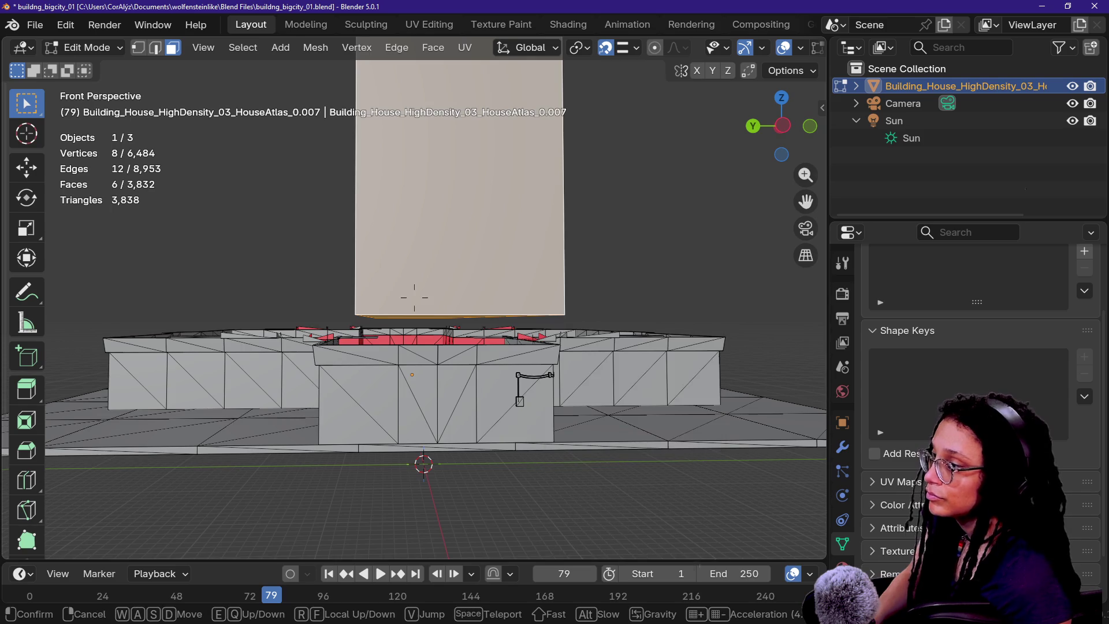
- Switch to a left side view and frame the building
middle_drag(408, 297, 538, 246)
click(808, 124)
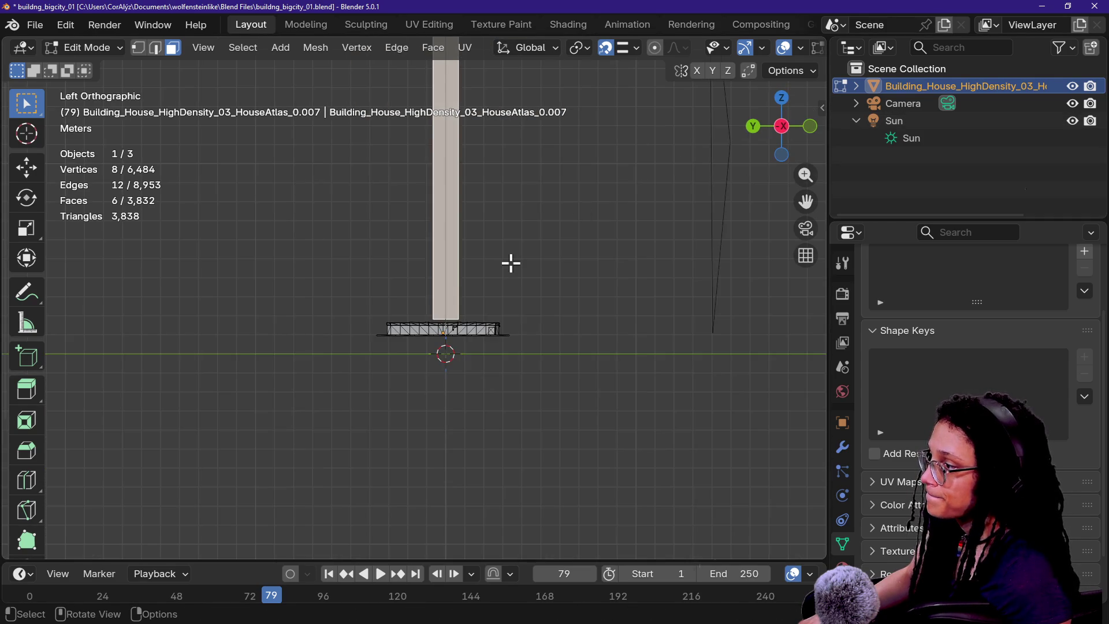
scroll(511, 263, up, 10)
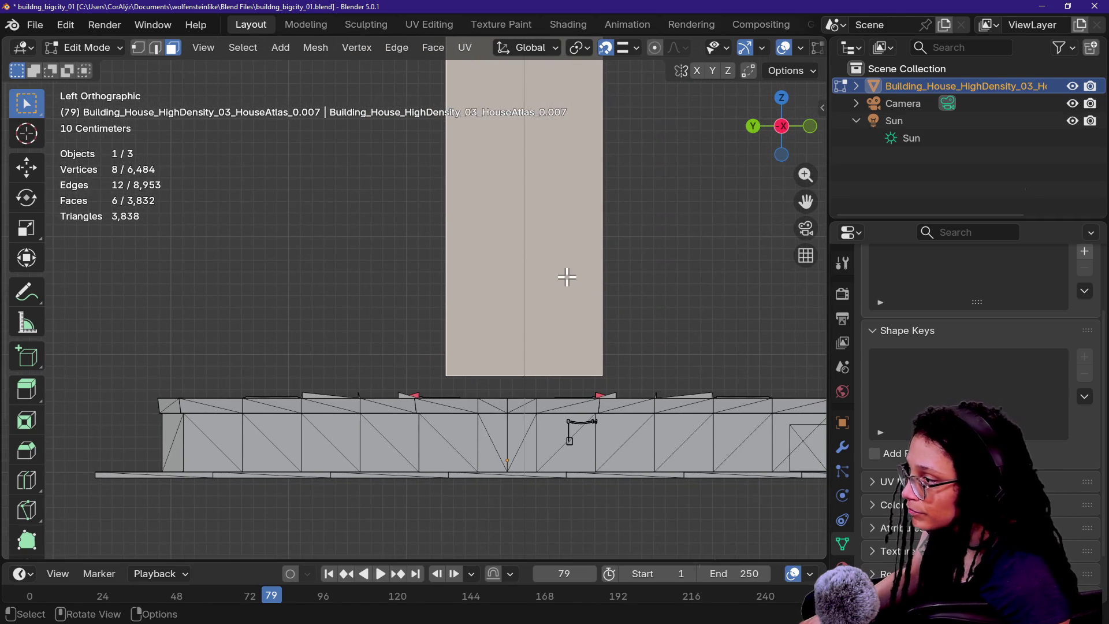
shift+middle_drag(567, 276, 551, 276)
- Select the tall face and slide it sideways along X over the building base
click(728, 238)
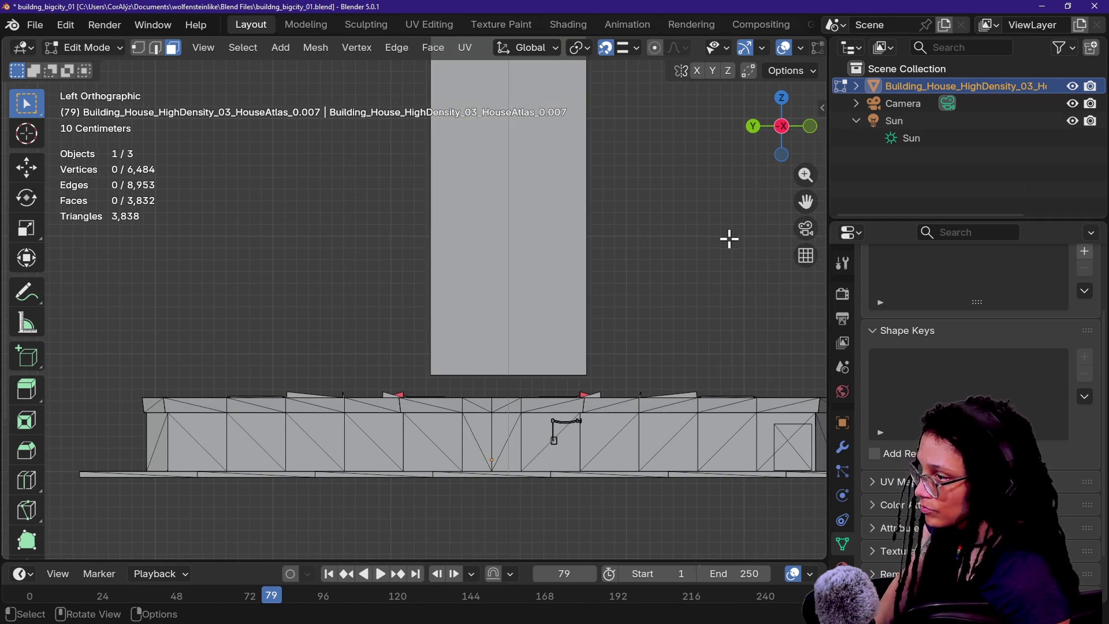
key(l)
key(g)
key(x)
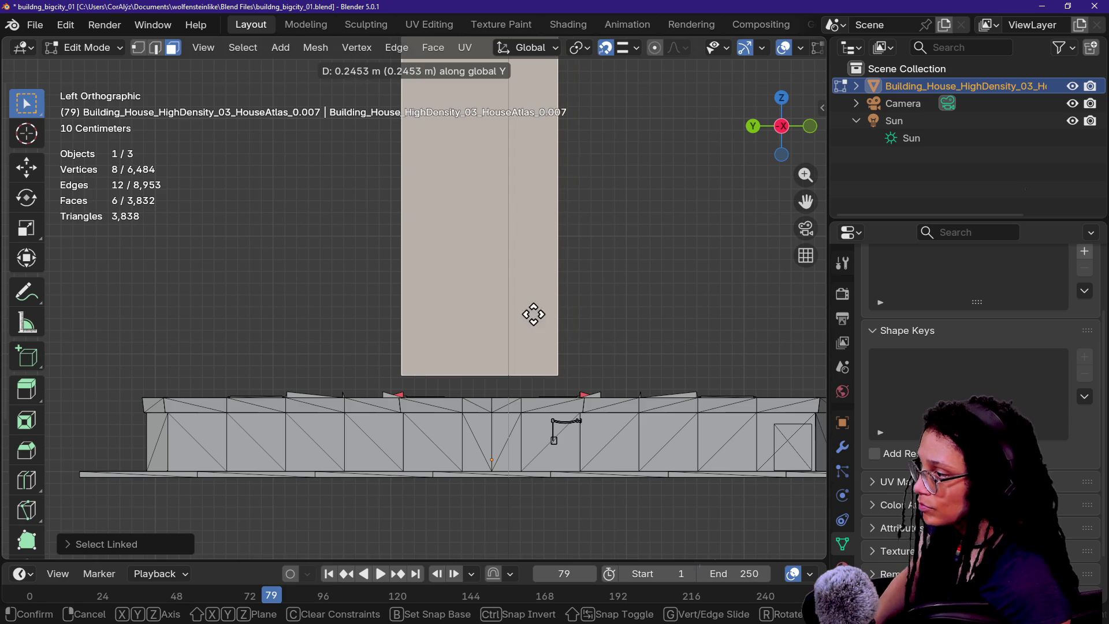
click(470, 402)
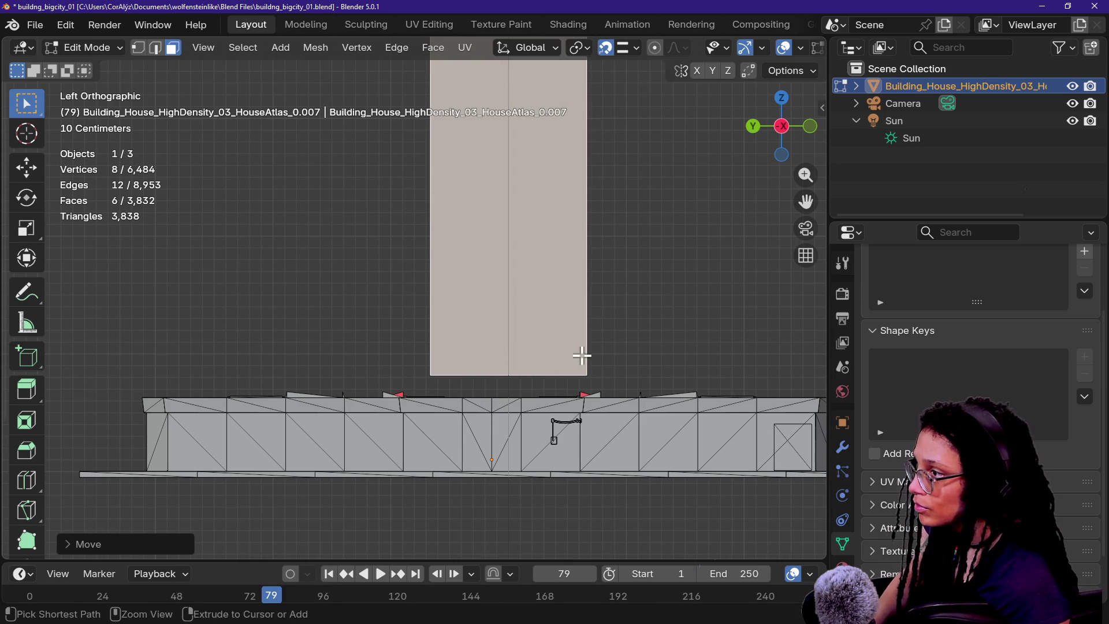
key(g)
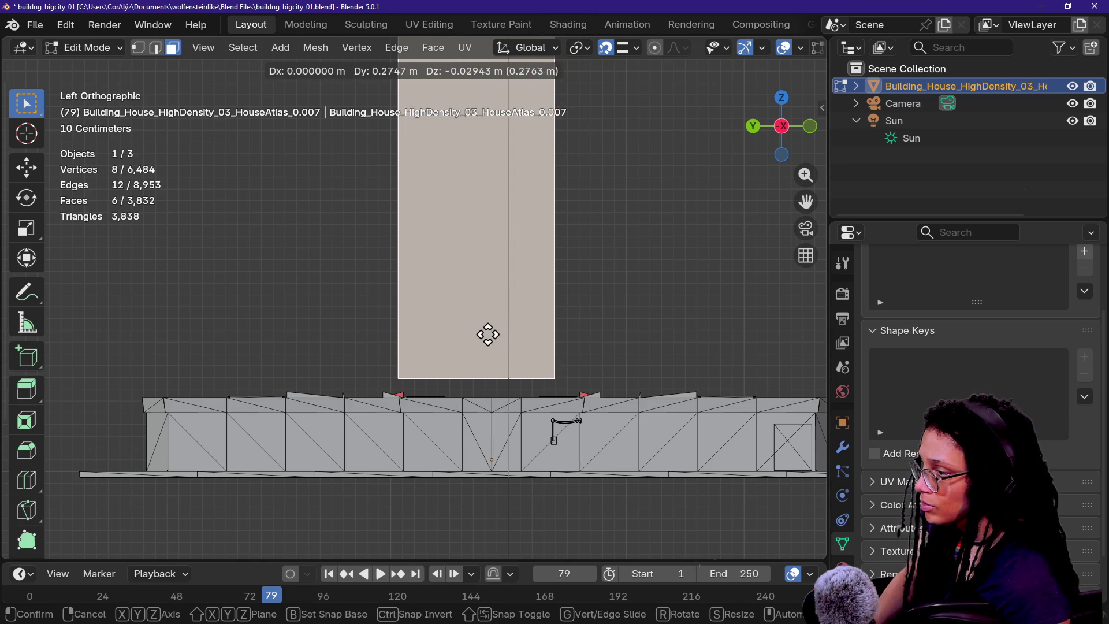
key(x)
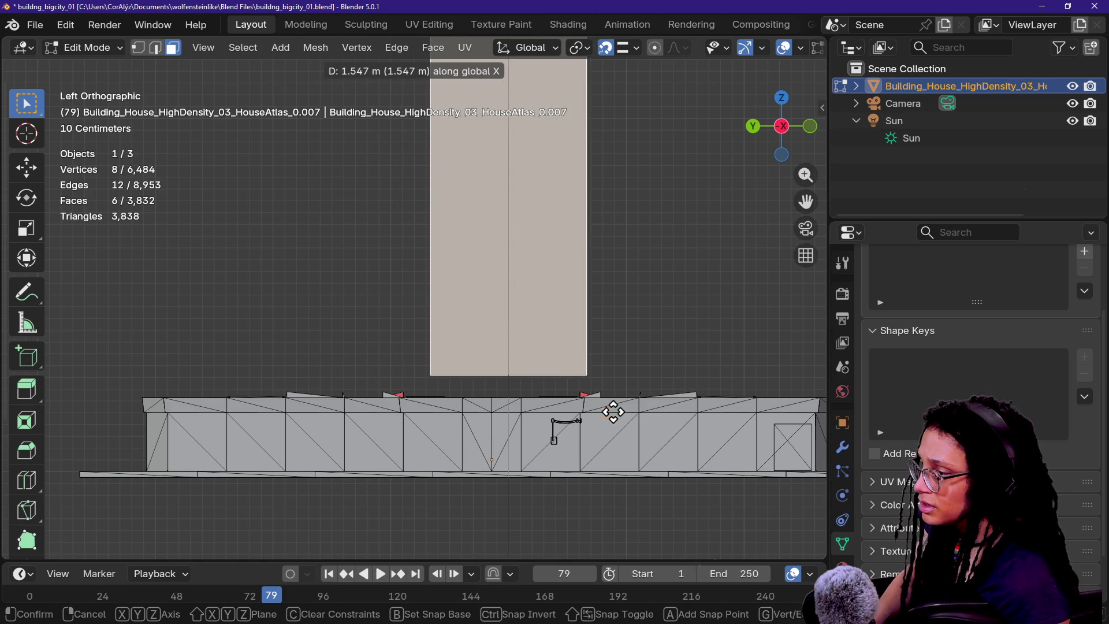
click(573, 424)
- Inspect the slab in walk view, then switch to side and top views
key(shift+grave)
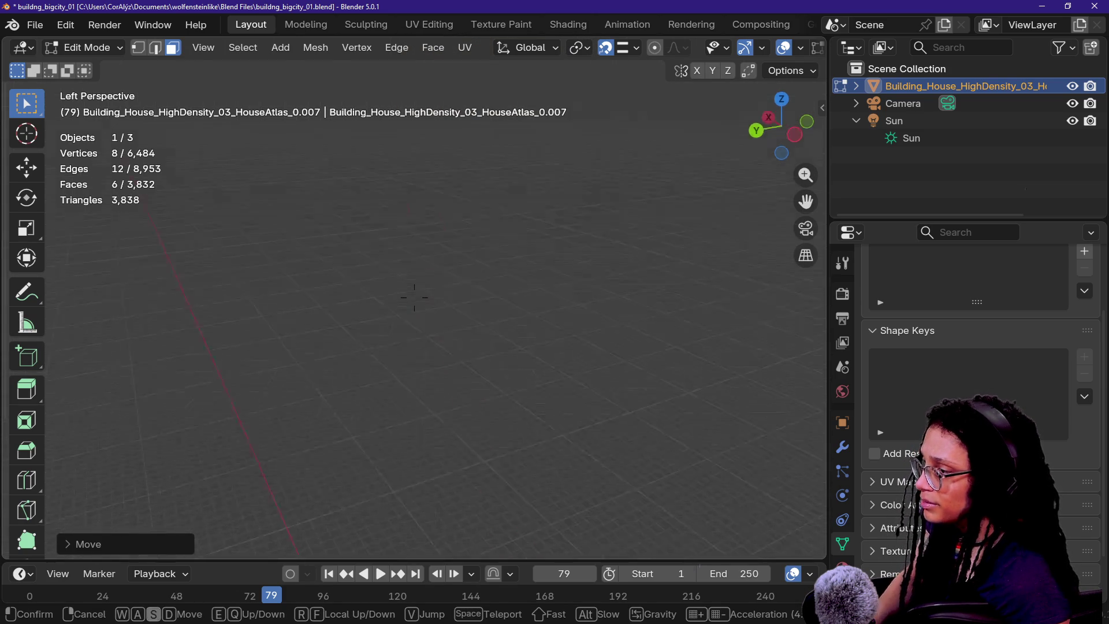
key(w)
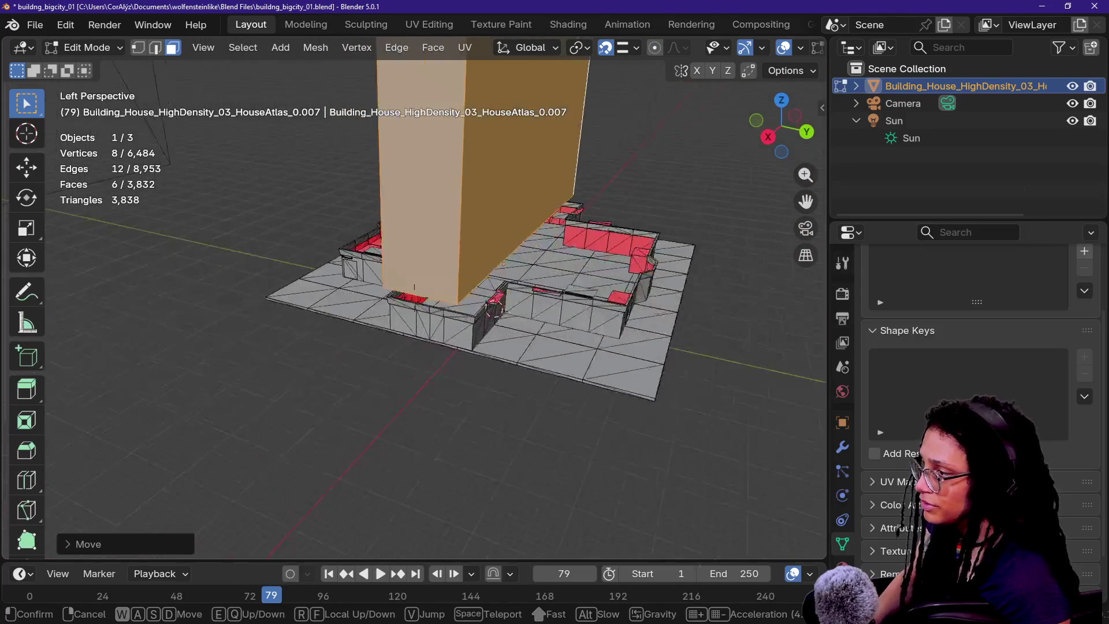
key(e)
key(s)
click(745, 144)
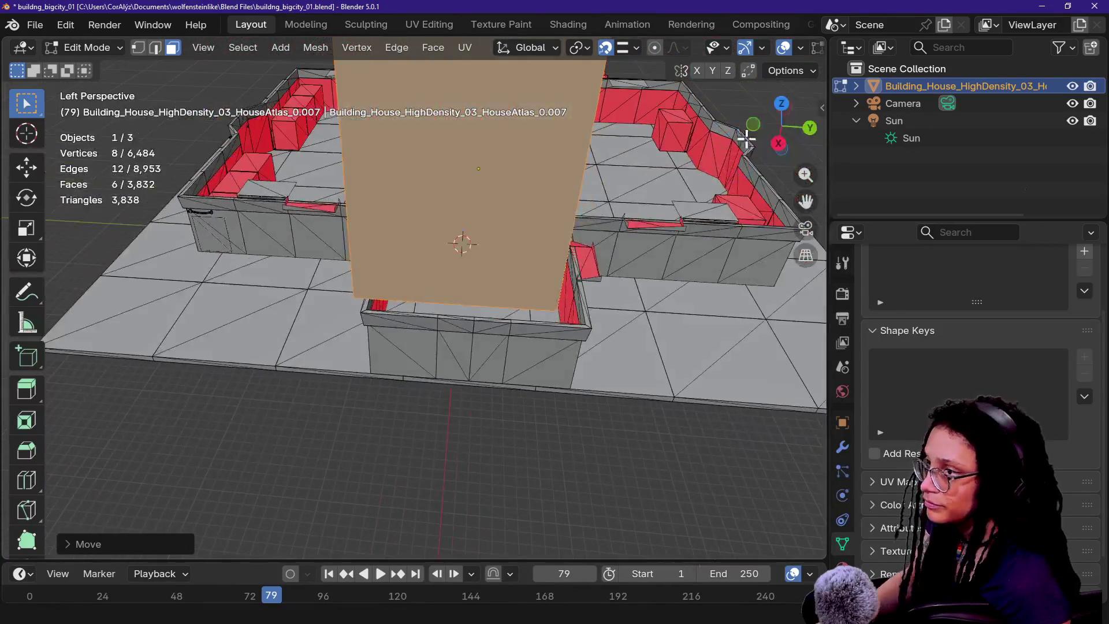
click(788, 109)
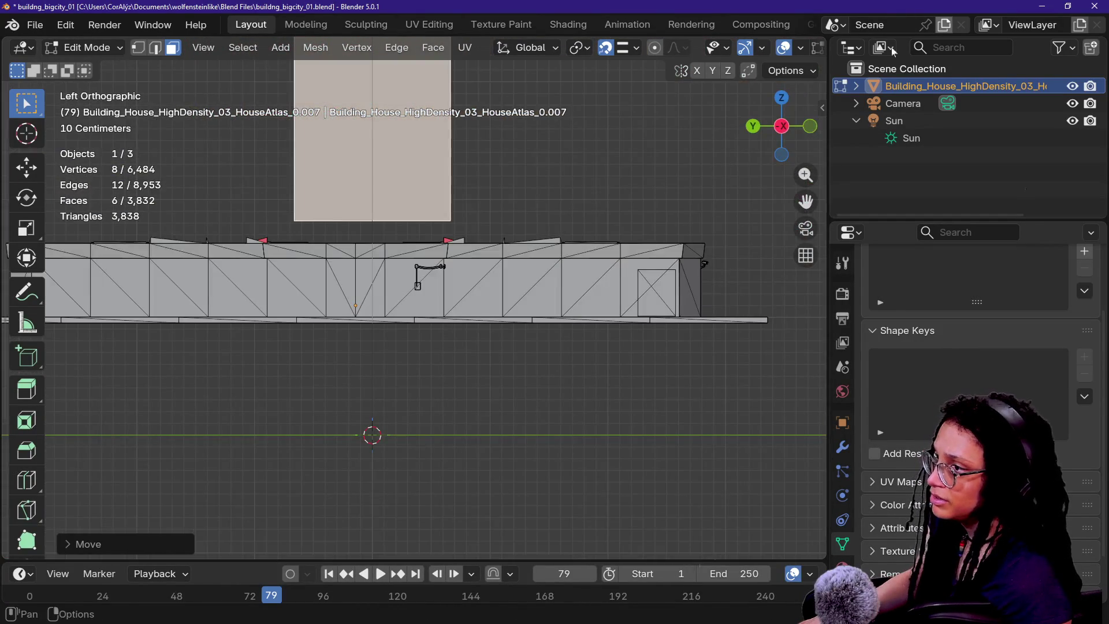
click(784, 100)
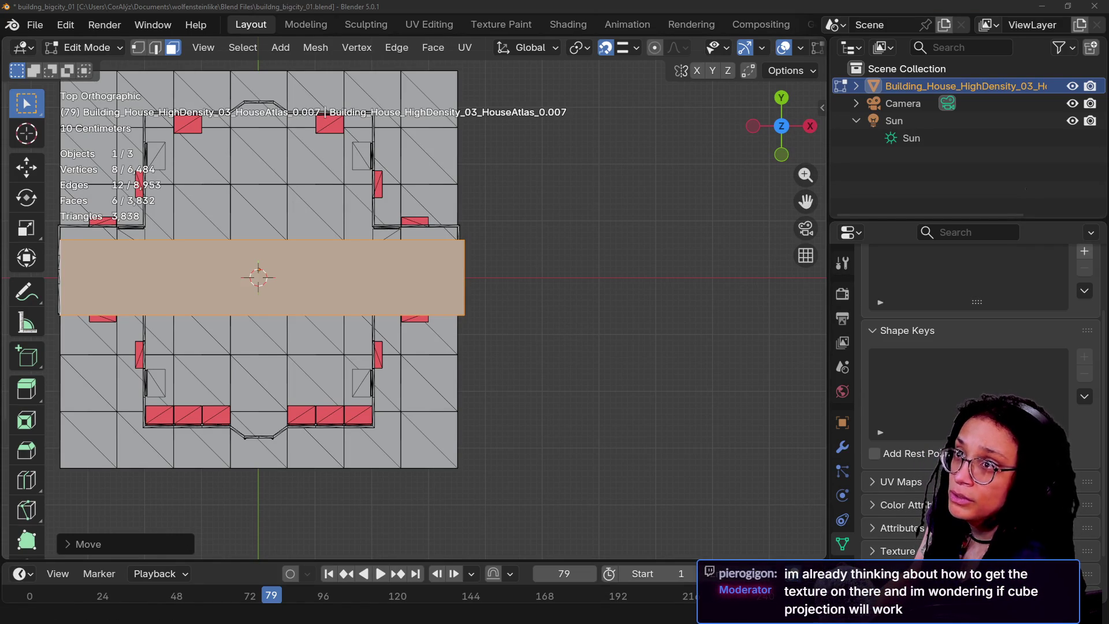
- Centre the tall face over the base by moving it along Y with snapping off
shift+middle_drag(490, 213, 659, 273)
key(g)
key(x)
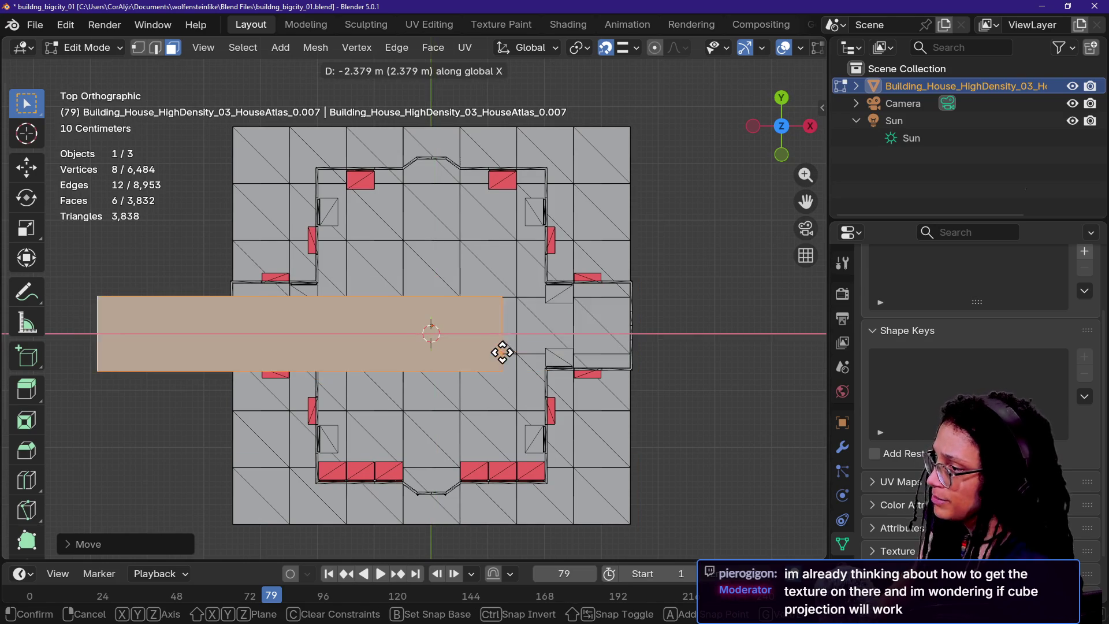
key(z)
key(y)
key(x)
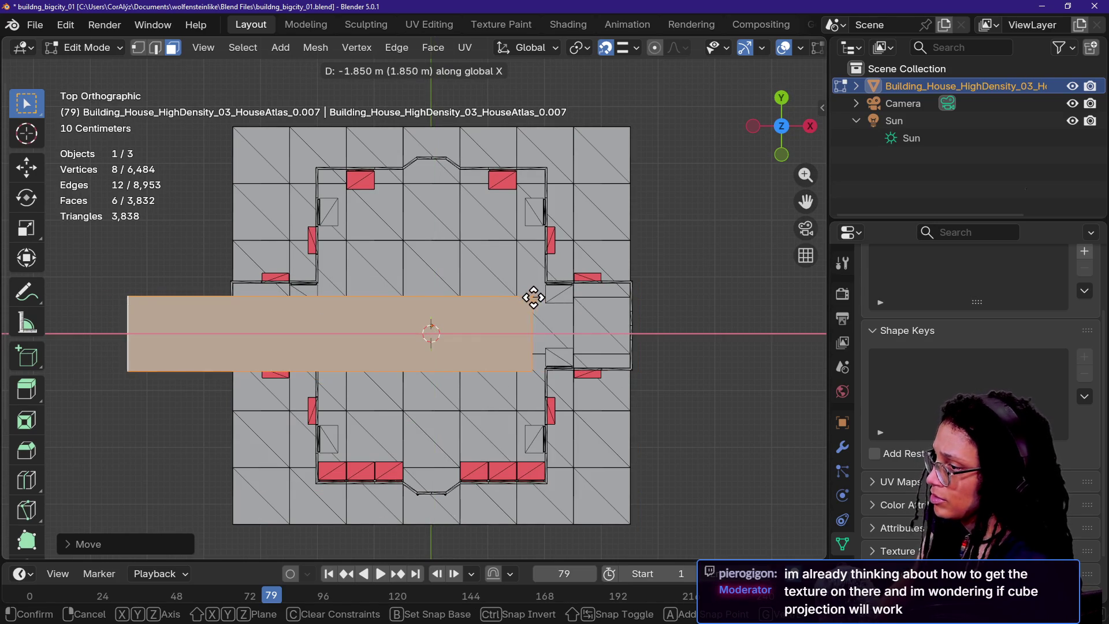
key(y)
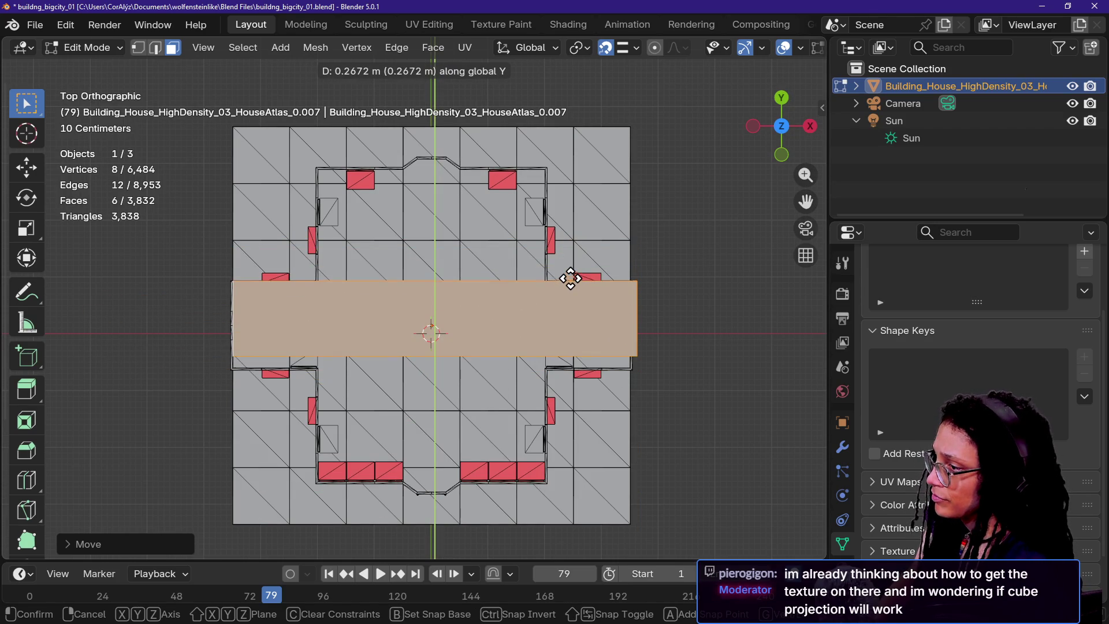
key(shift+Tab)
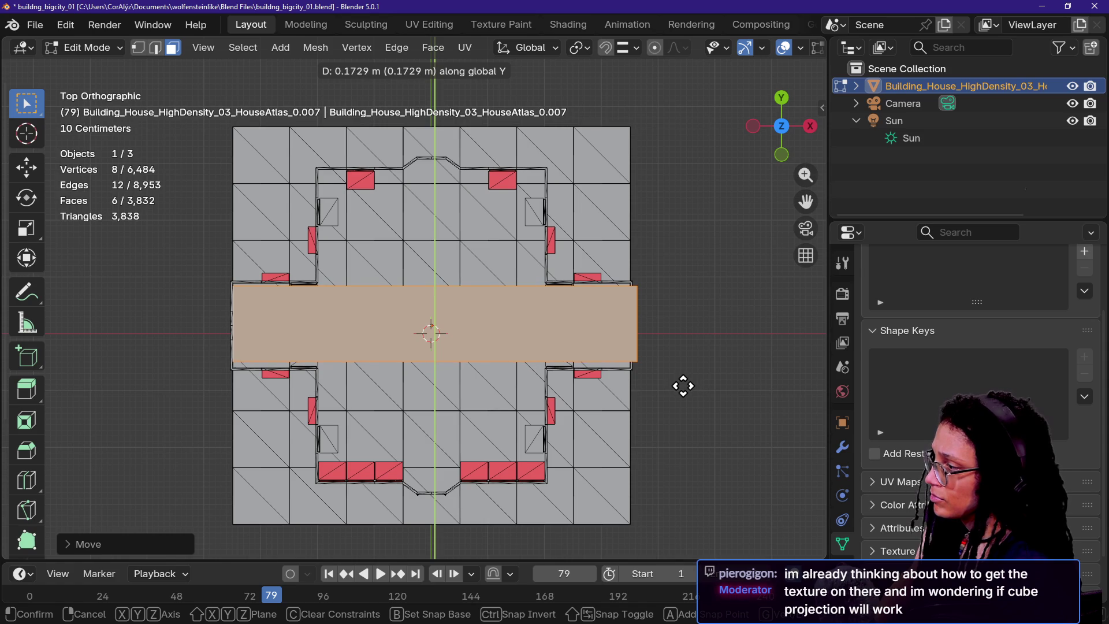
click(683, 386)
- Shrink the face slightly, enable X-ray, and move the end edge along X flush with the base
key(s)
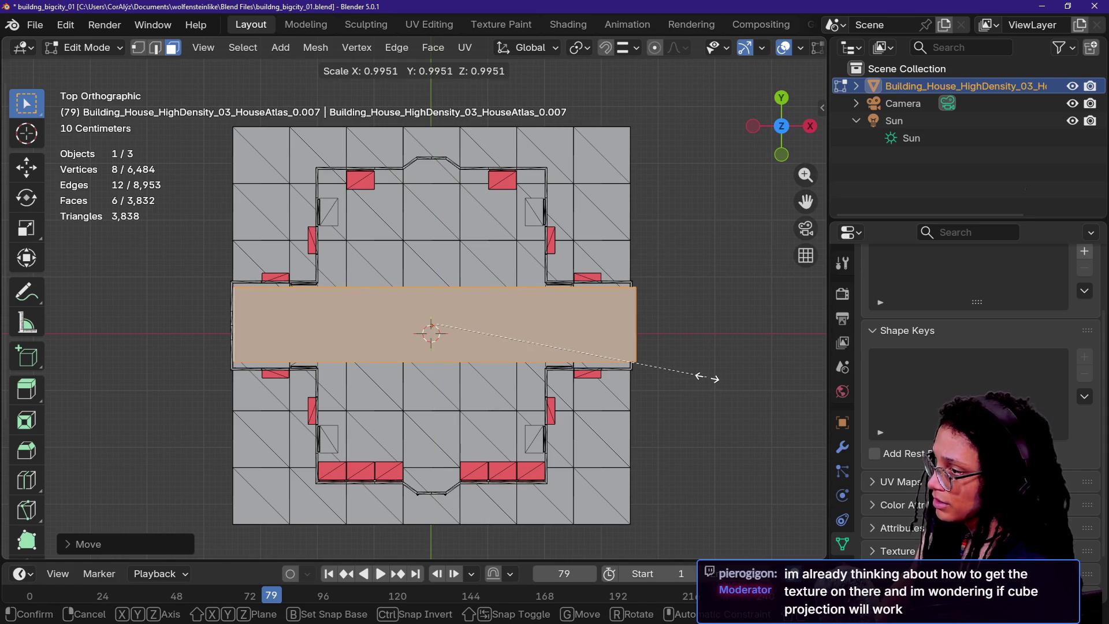
click(699, 355)
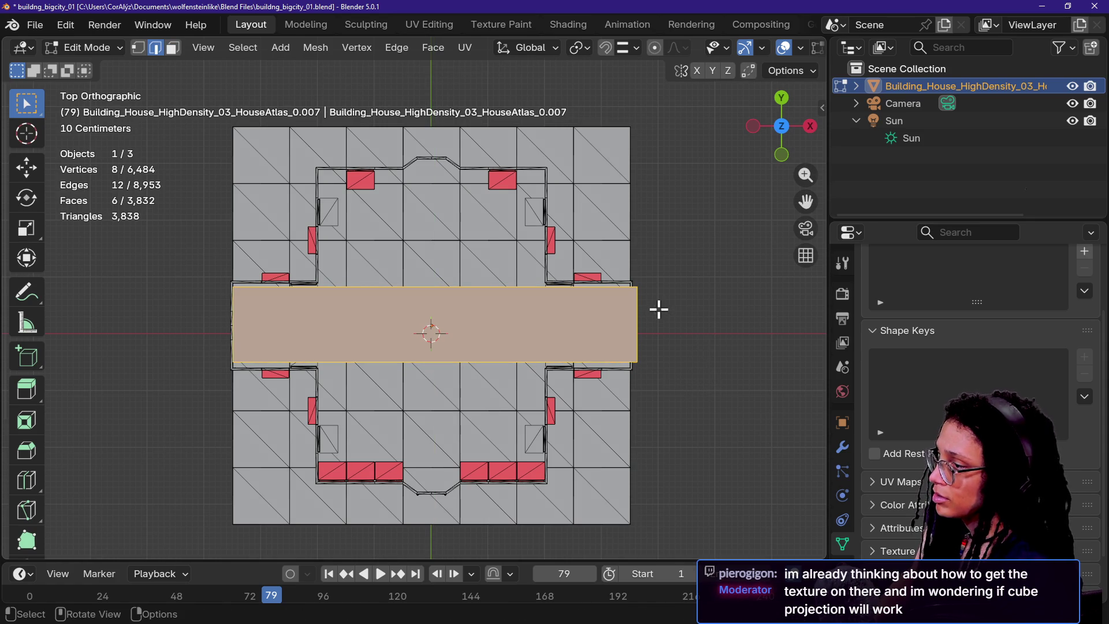
key(alt+z)
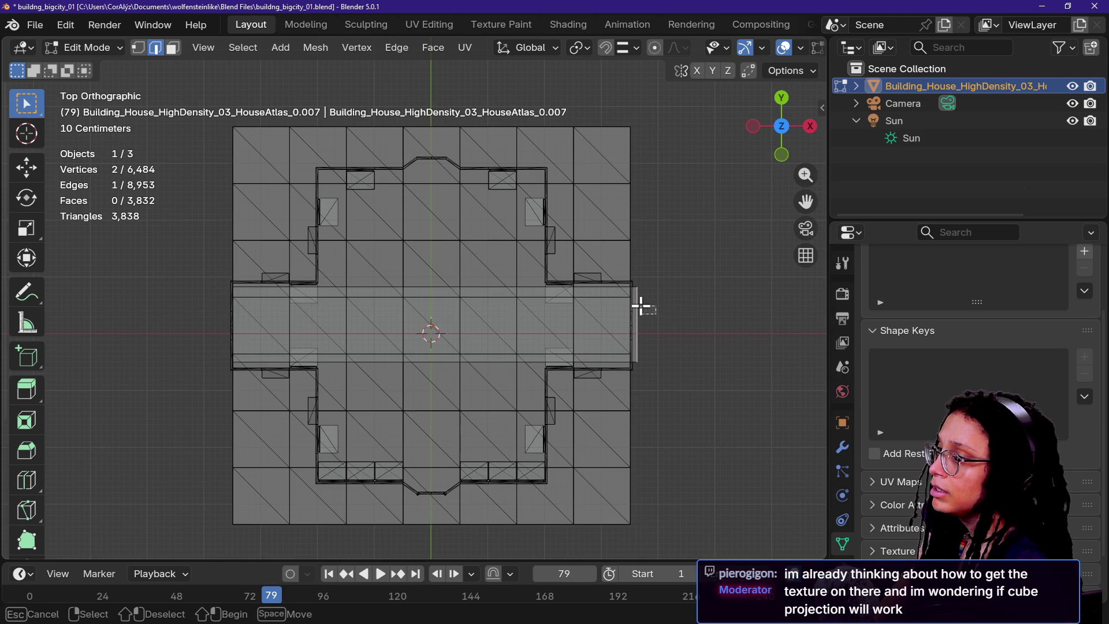
key(g)
key(y)
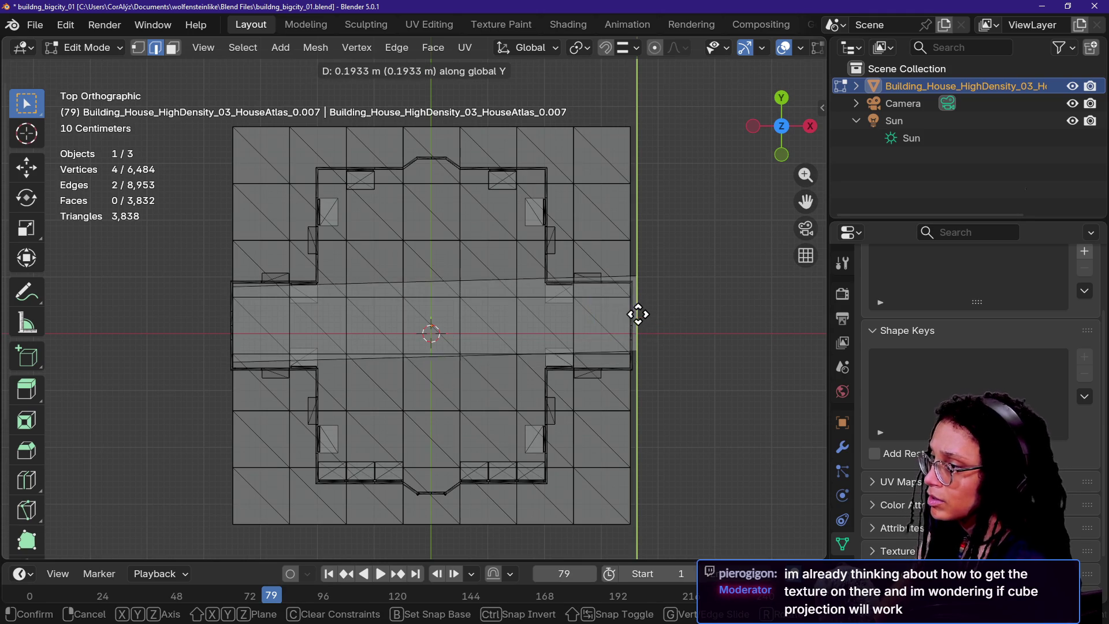
key(x)
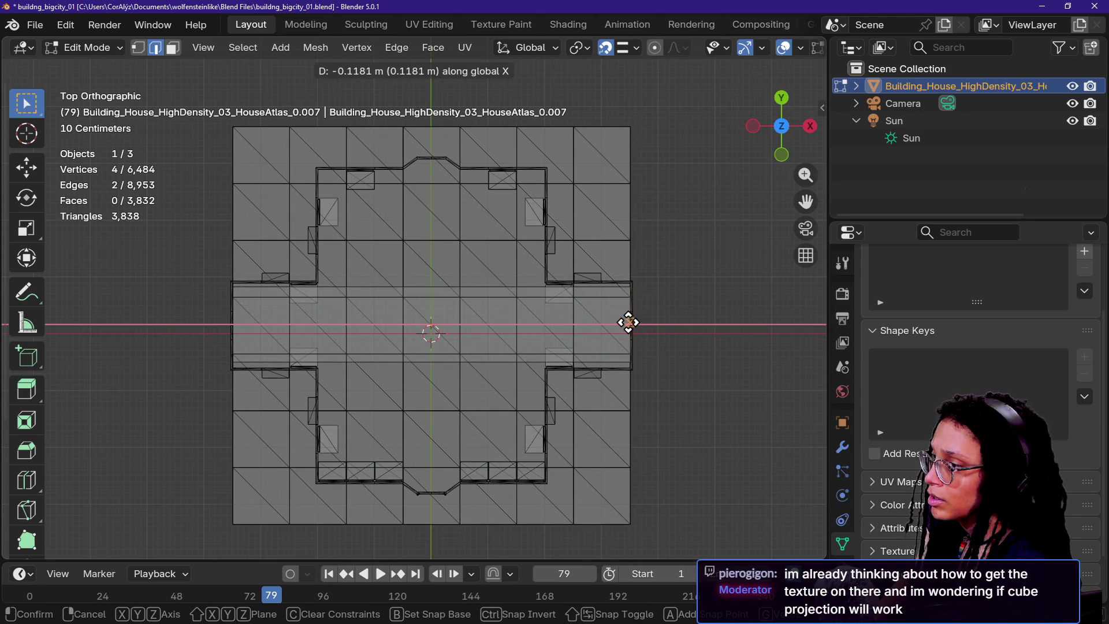
click(639, 321)
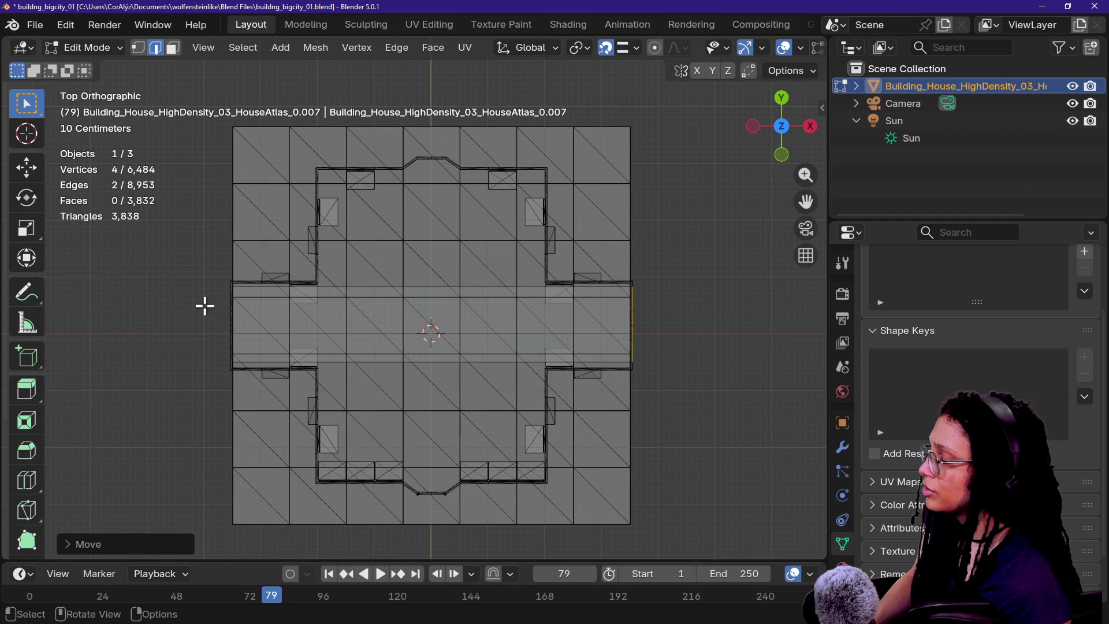
- Inspect the wall's base in walk view and refine the vertex selection
key(shift+grave)
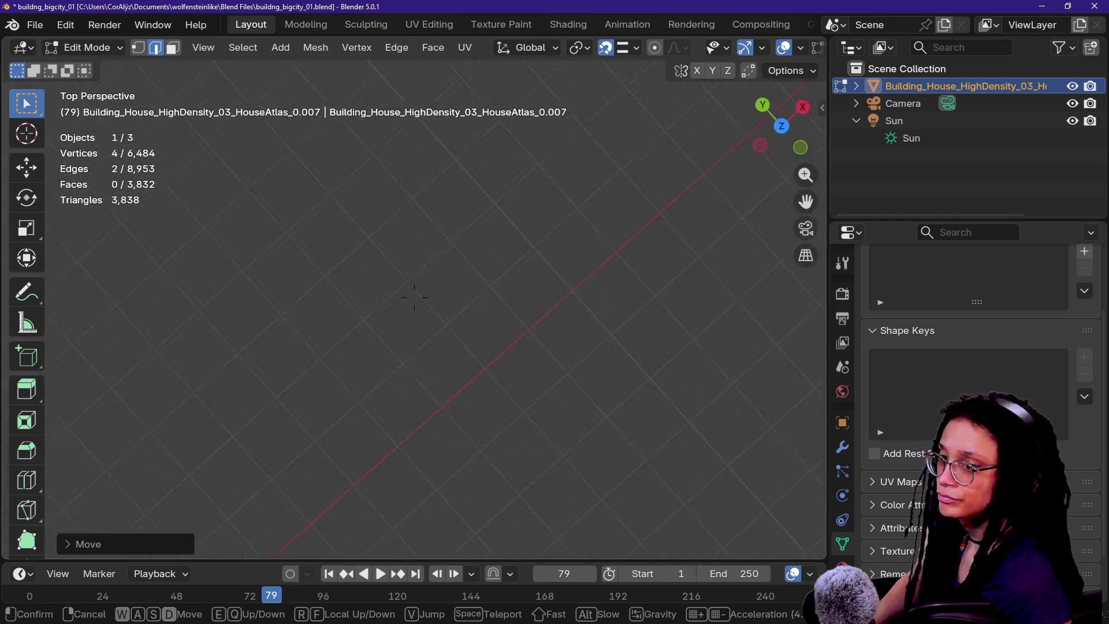
key(s)
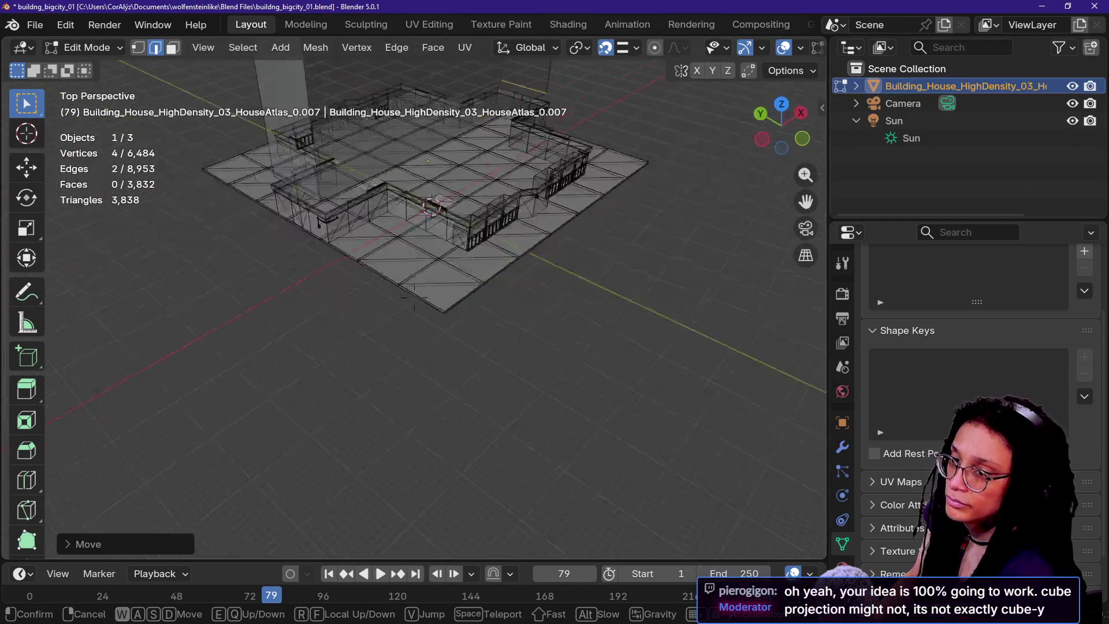
key(s)
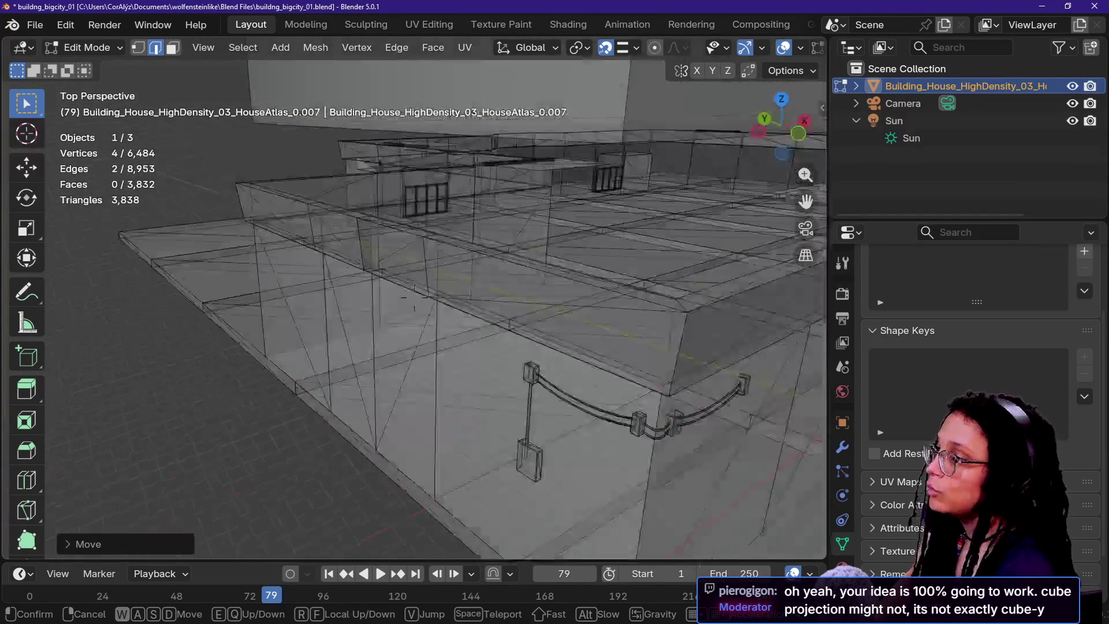
click(414, 297)
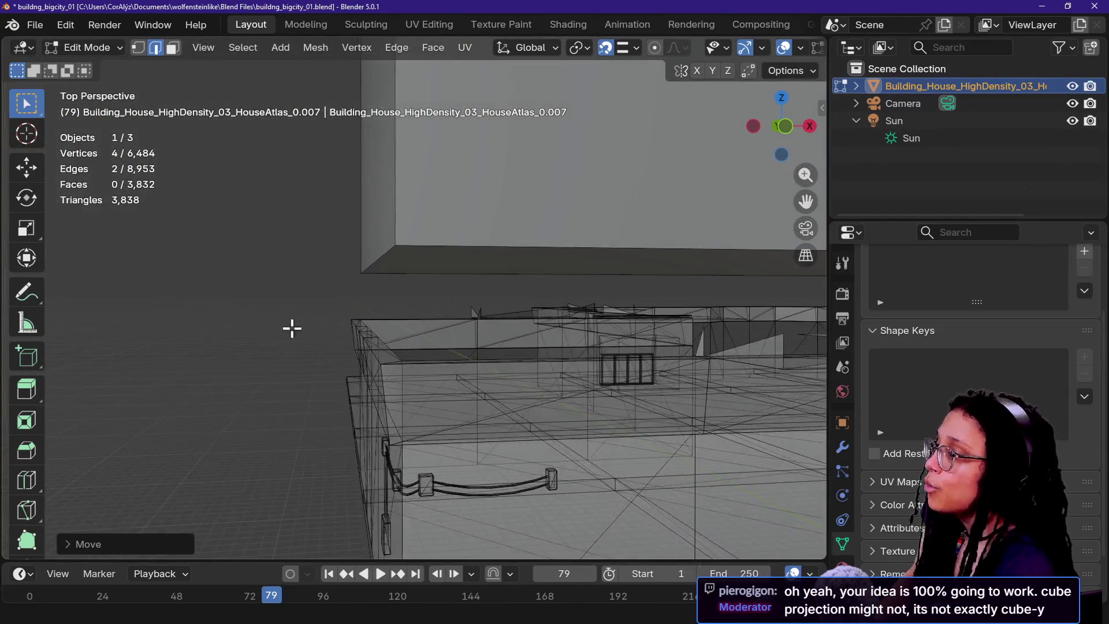
click(379, 261)
key(shift+grave)
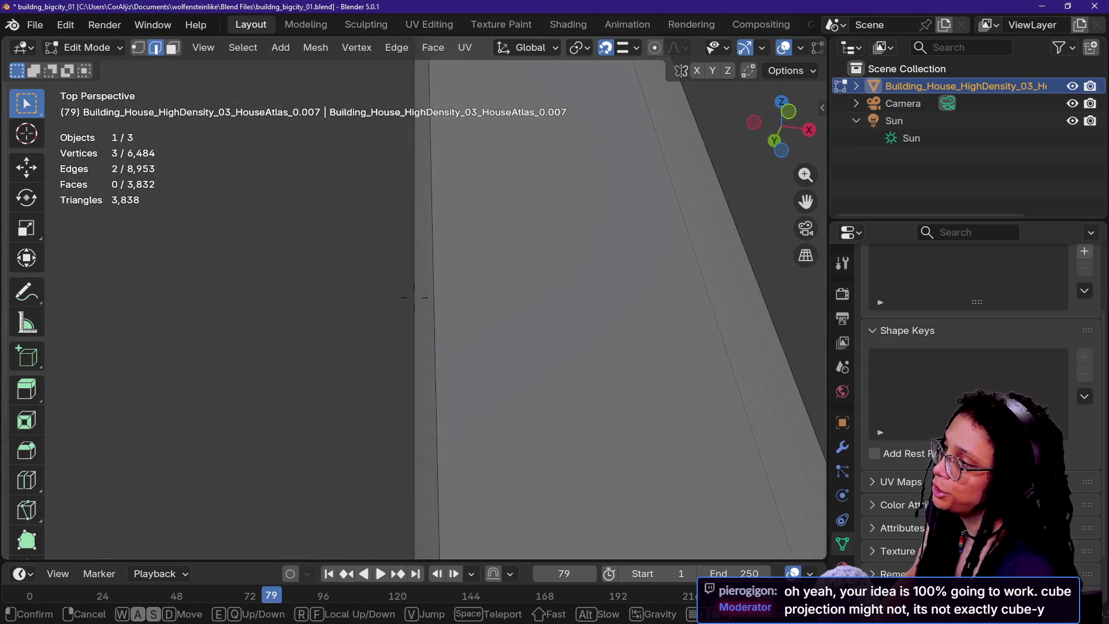
key(s)
click(414, 297)
key(ctrl+e)
key(Escape)
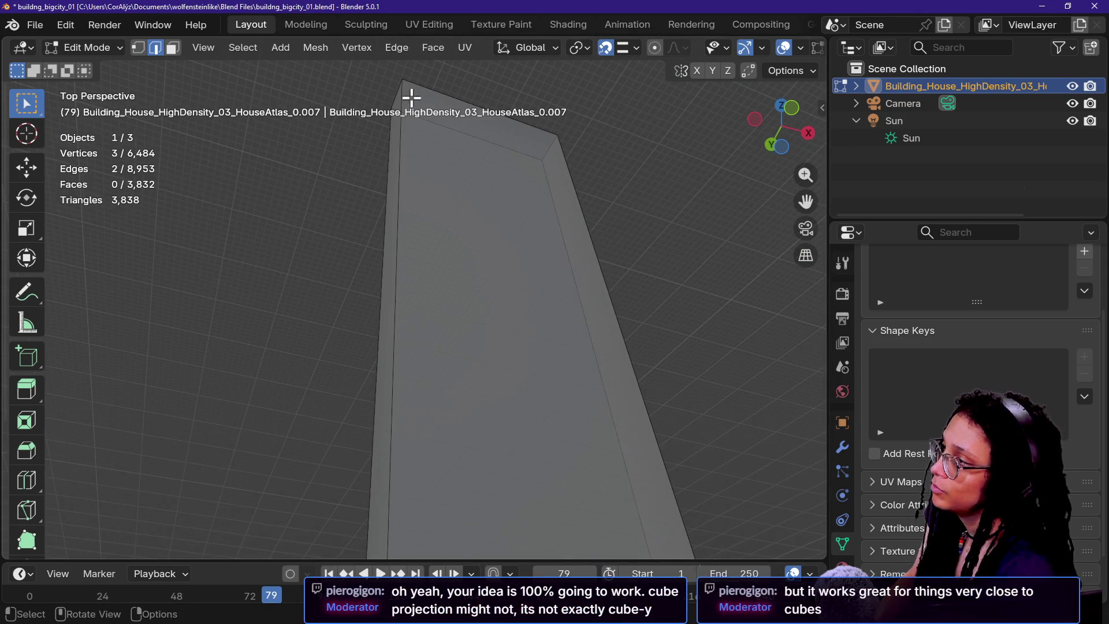
key(s)
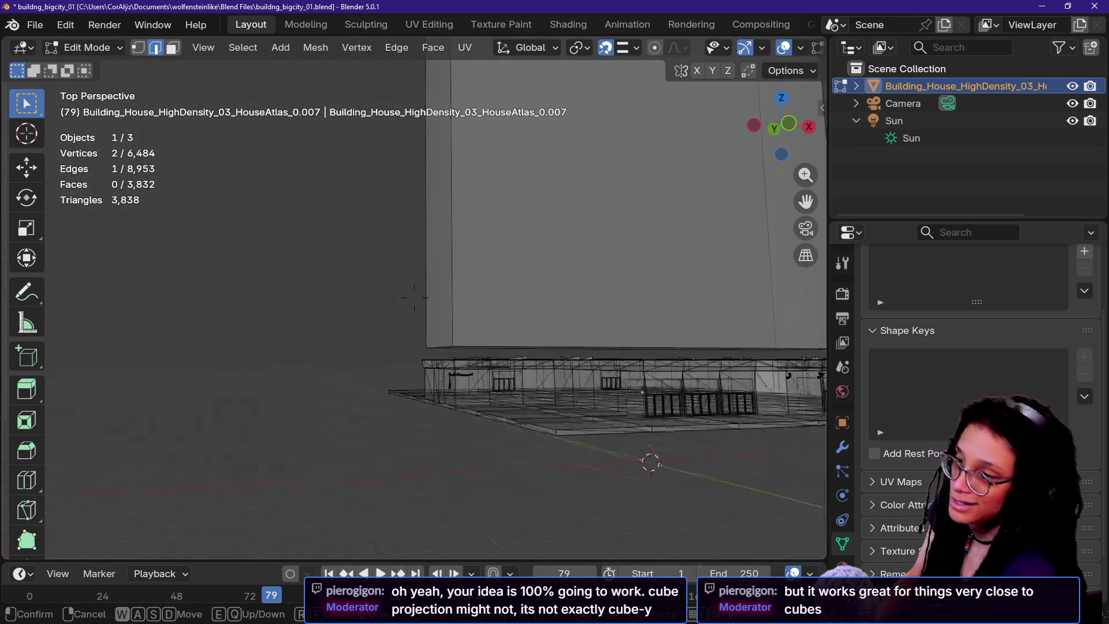
click(397, 107)
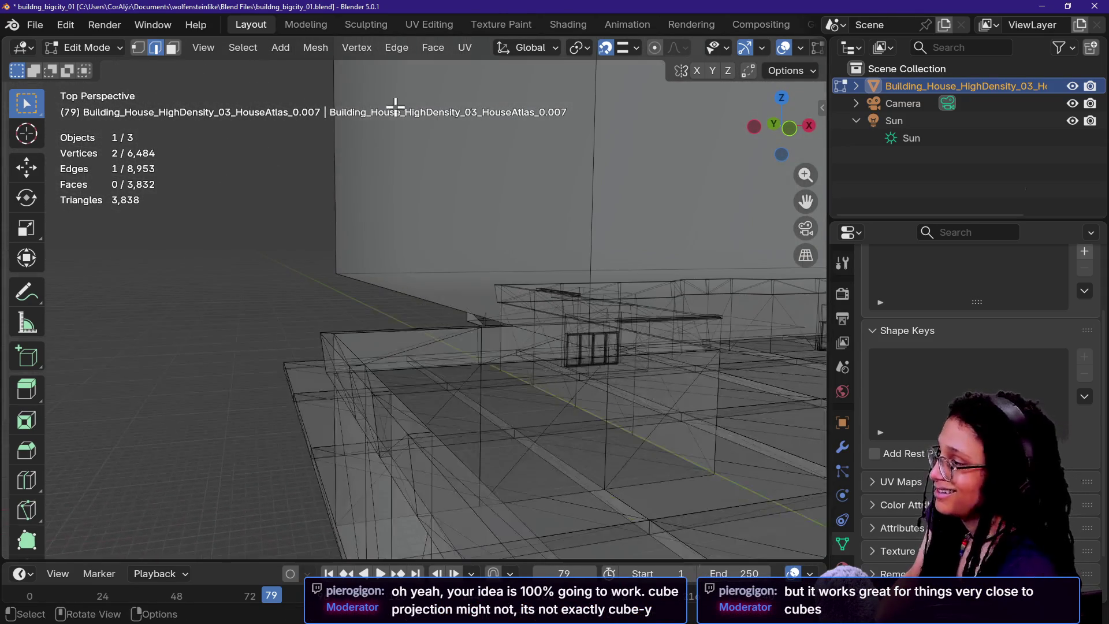
- Lower the wall's bottom vertices about 0.82 m along Z to reach the base
click(418, 296)
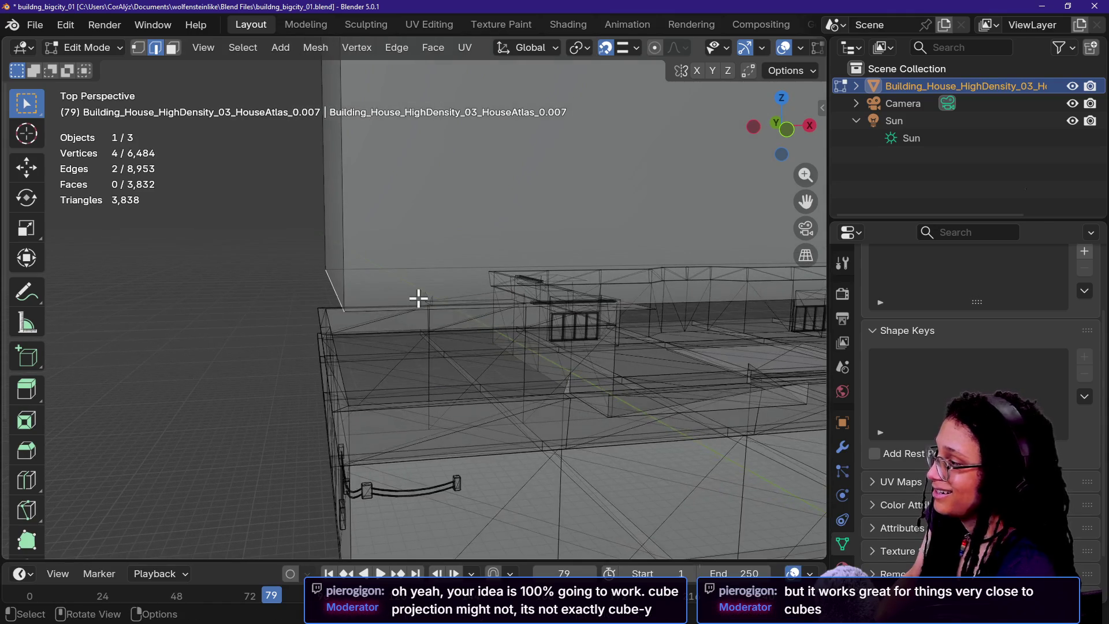
key(g)
key(z)
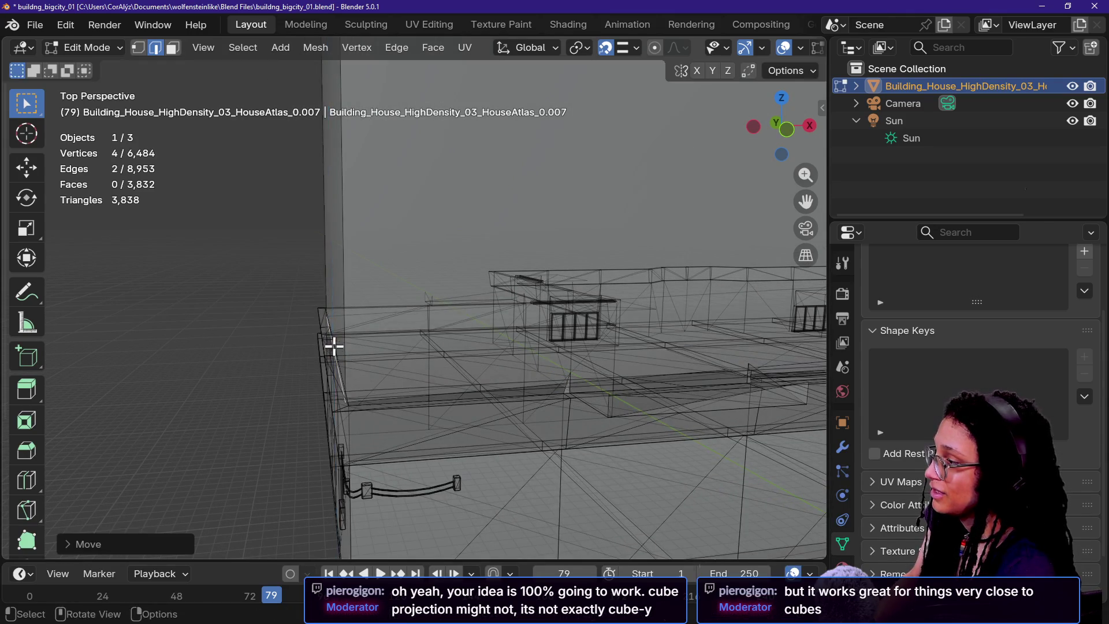
click(352, 356)
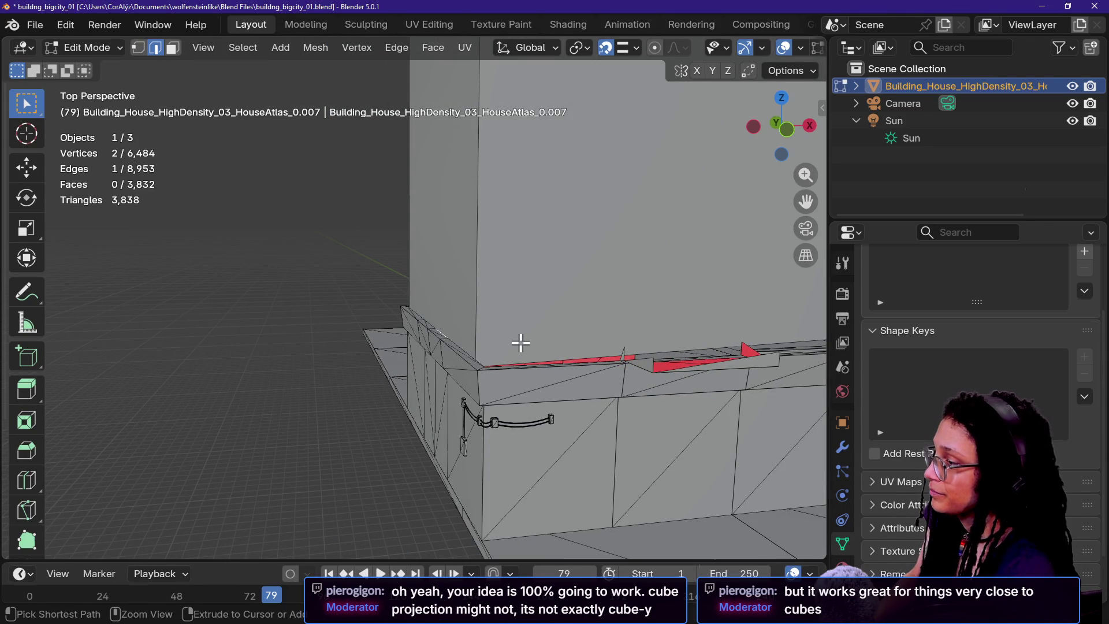
- Undo the last two edits and fly the view back to frame the whole building
key(ctrl+z)
scroll(458, 334, down, 6)
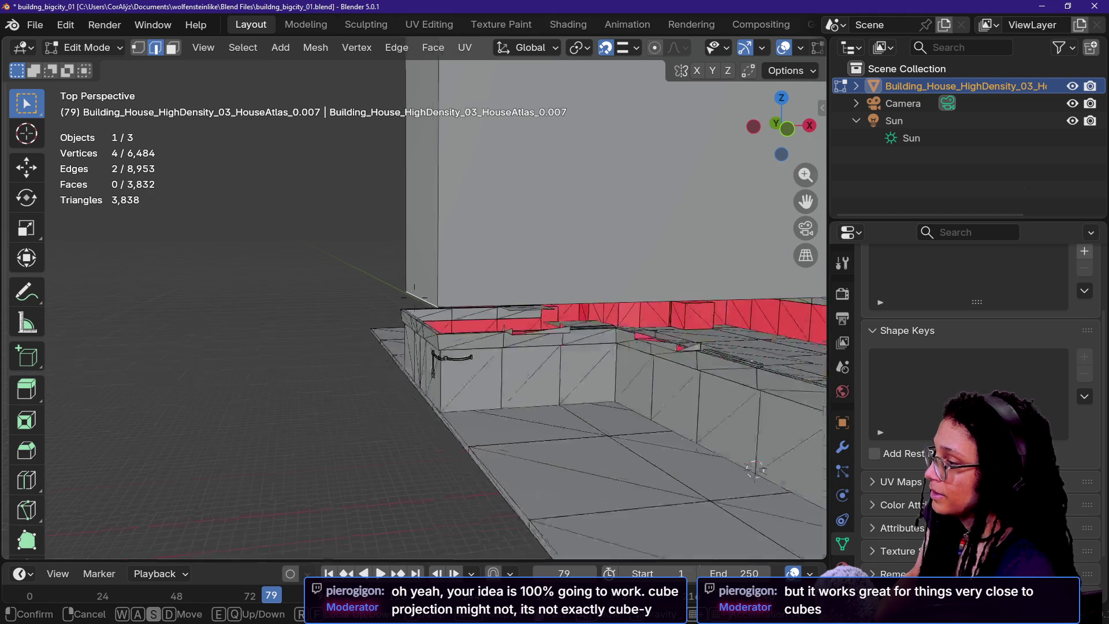
key(ctrl+z)
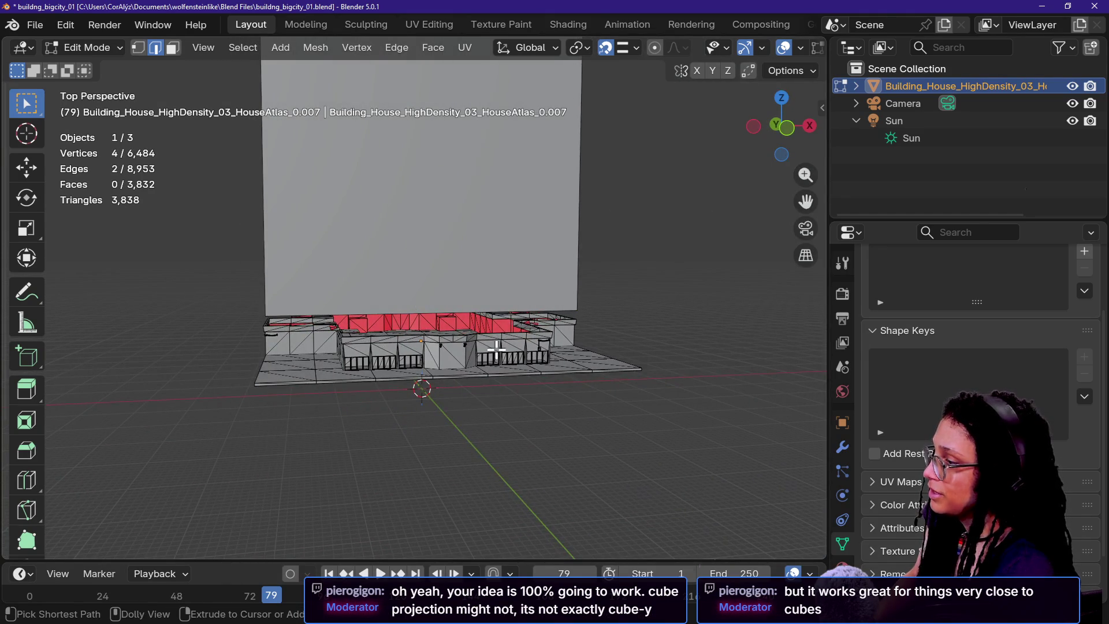
click(589, 281)
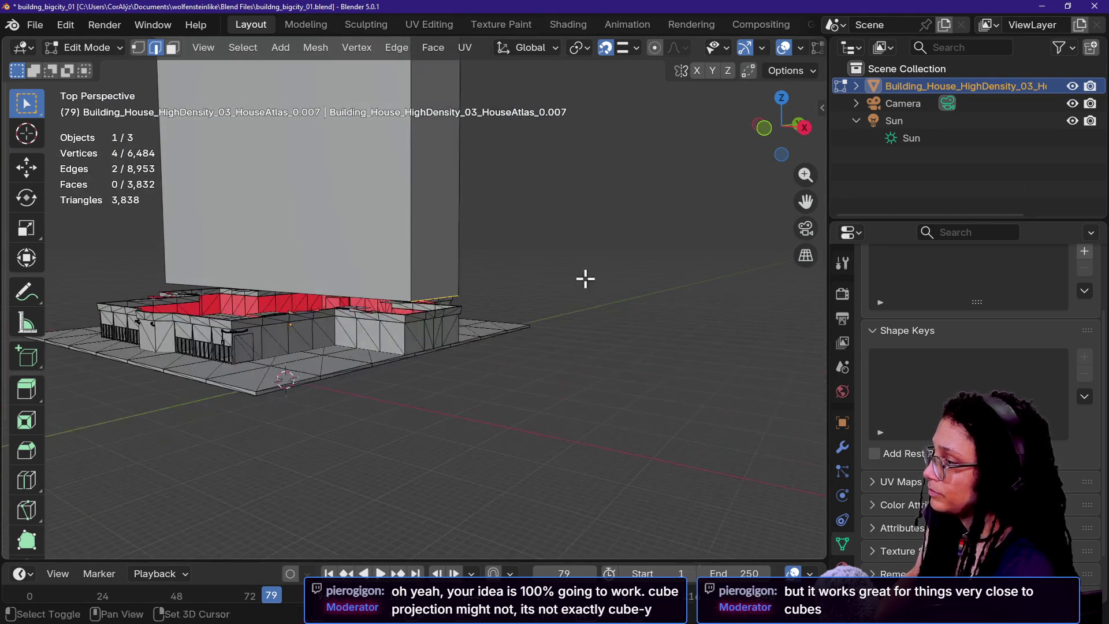
key(shift+grave)
key(w)
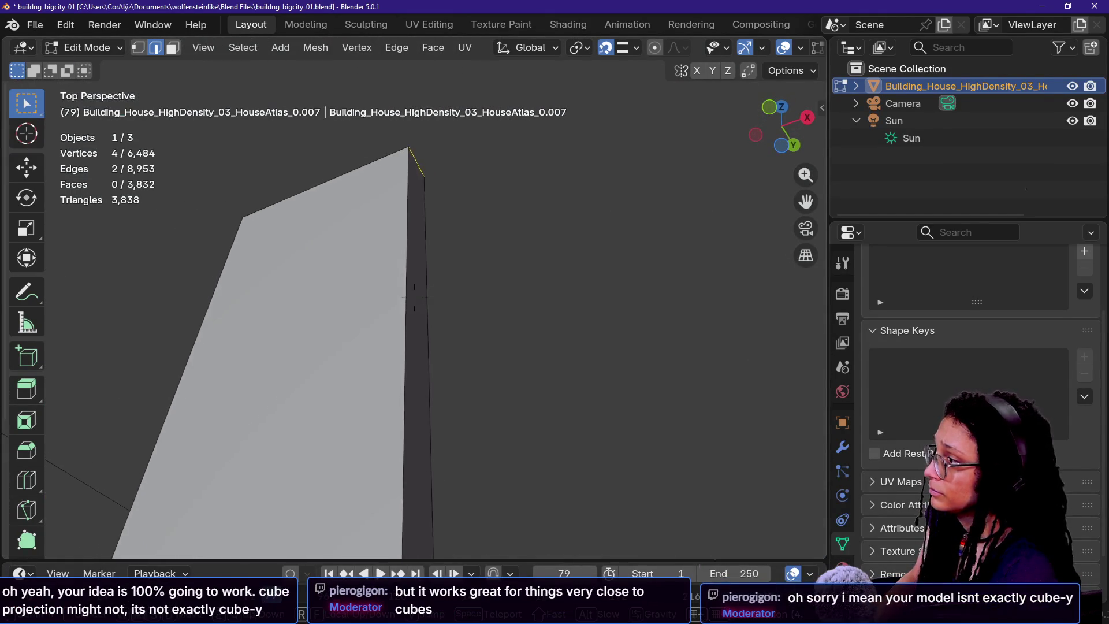
key(w)
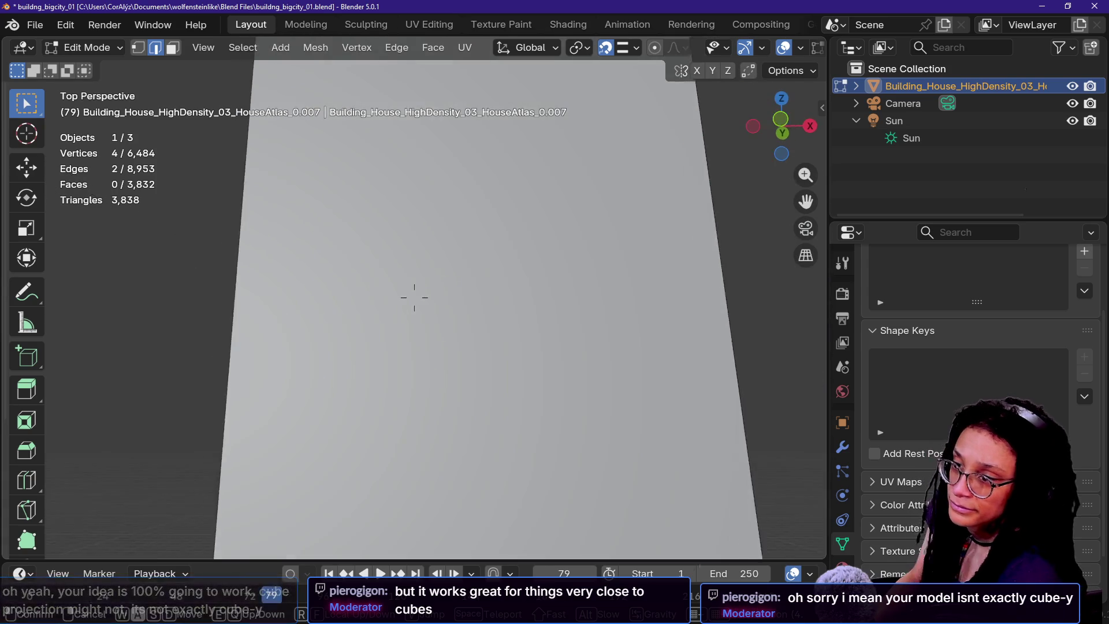
key(s)
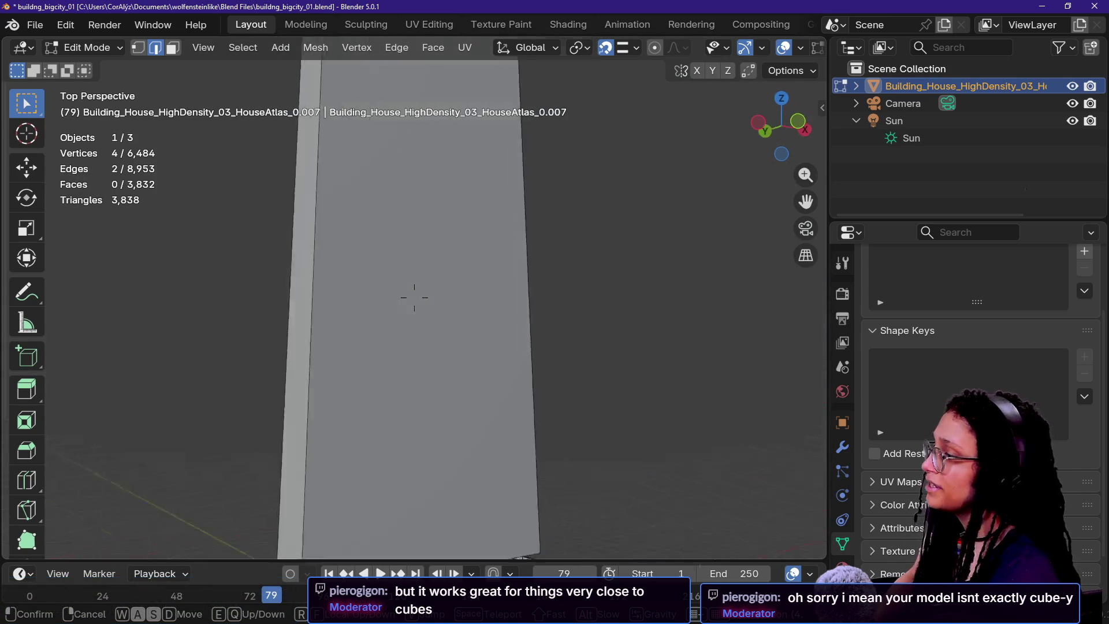
click(414, 297)
- Add a base edge to the selection and lower the selected edges along Z
middle_drag(401, 207, 401, 227)
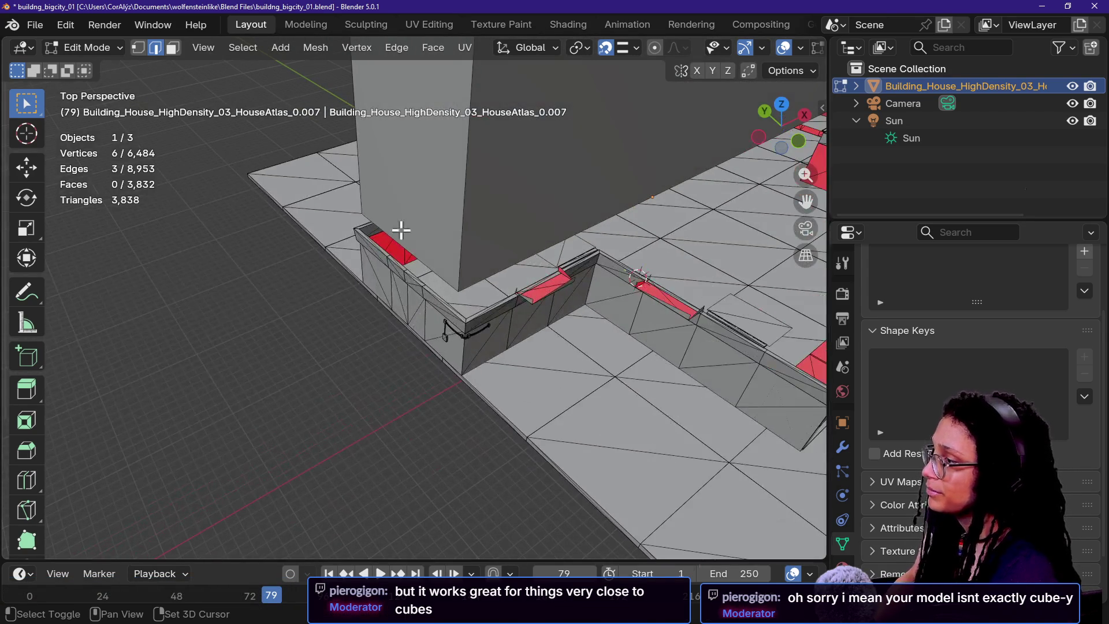
shift+click(400, 240)
key(shift+grave)
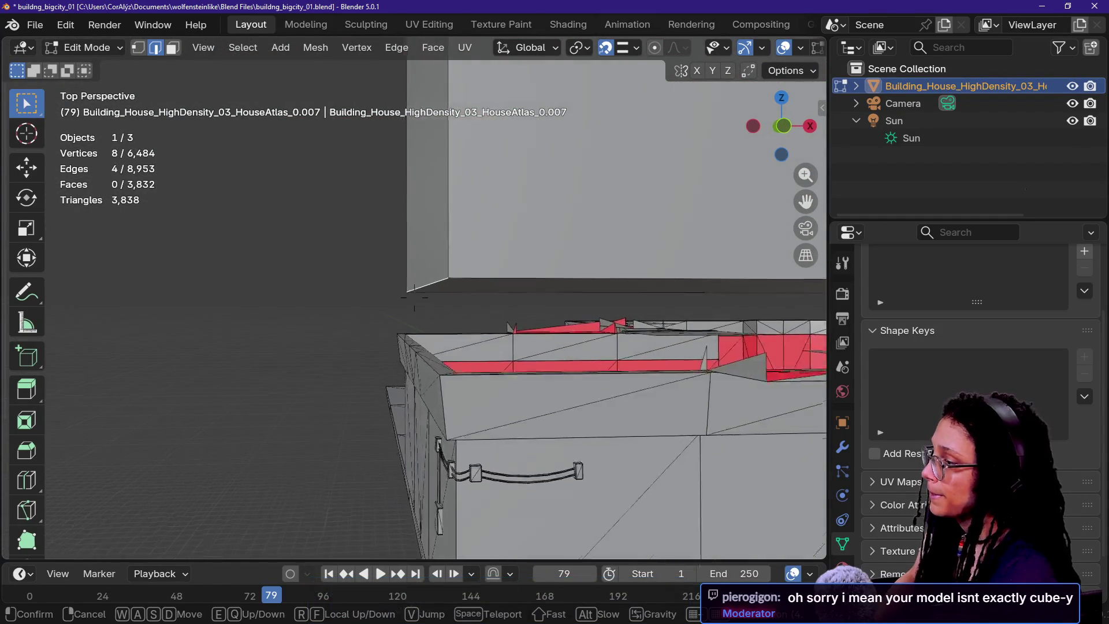
click(556, 298)
key(g)
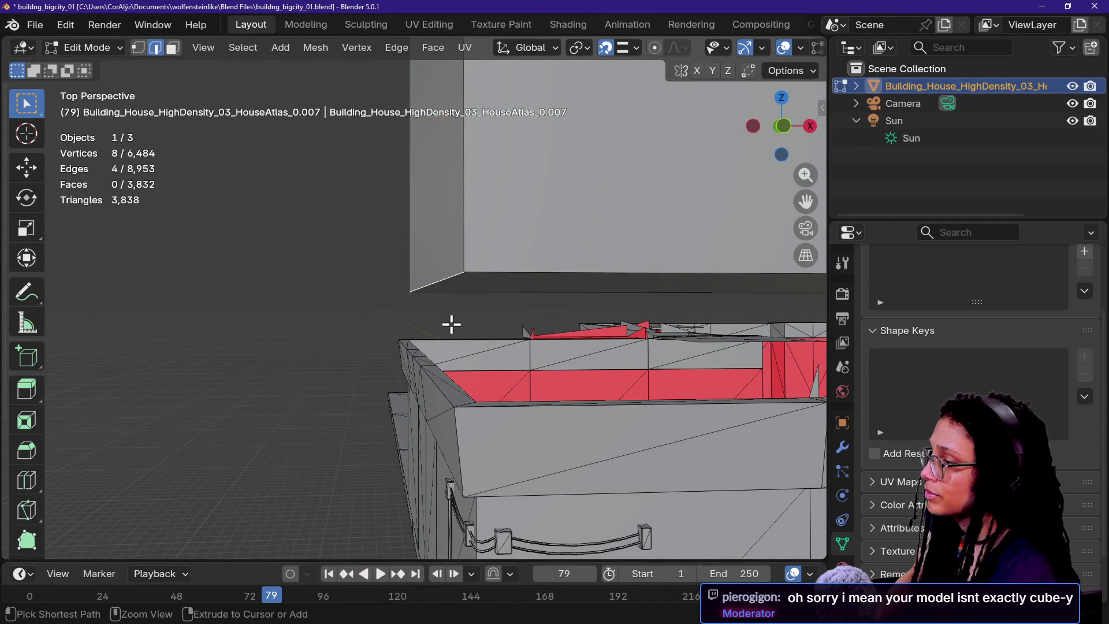
key(z)
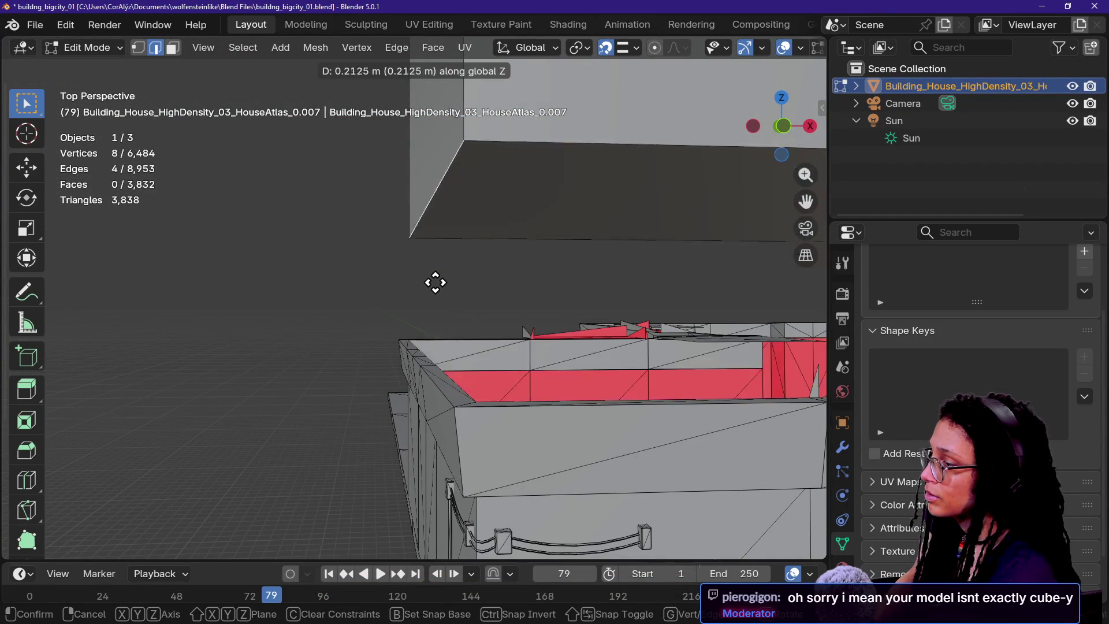
click(453, 379)
- Switch to face selection and select the tower's narrow side face
key(shift+grave)
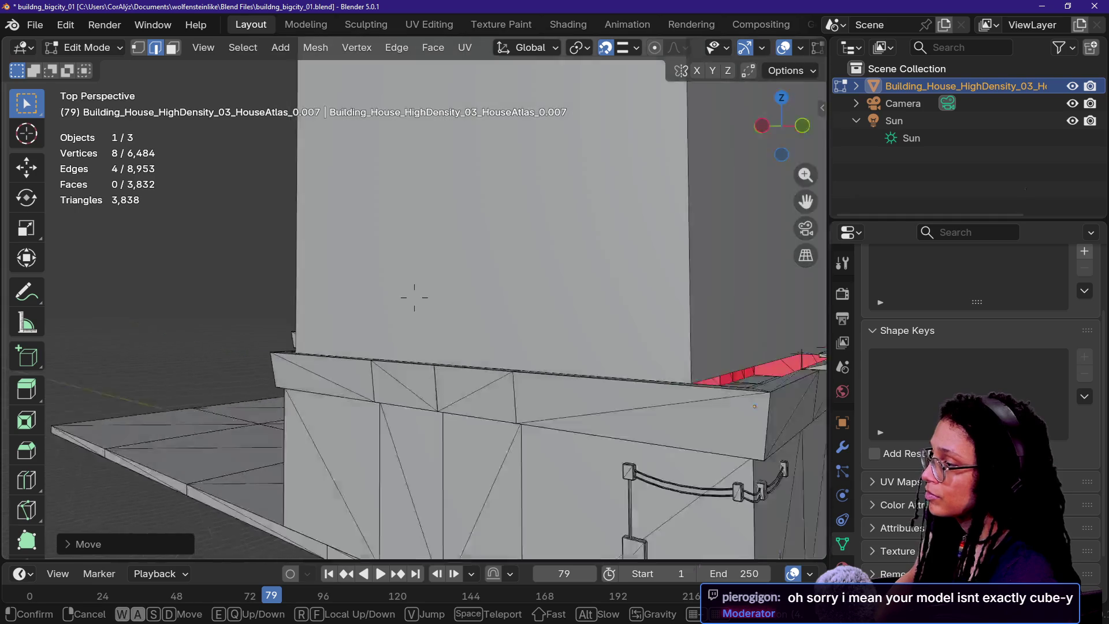
key(w)
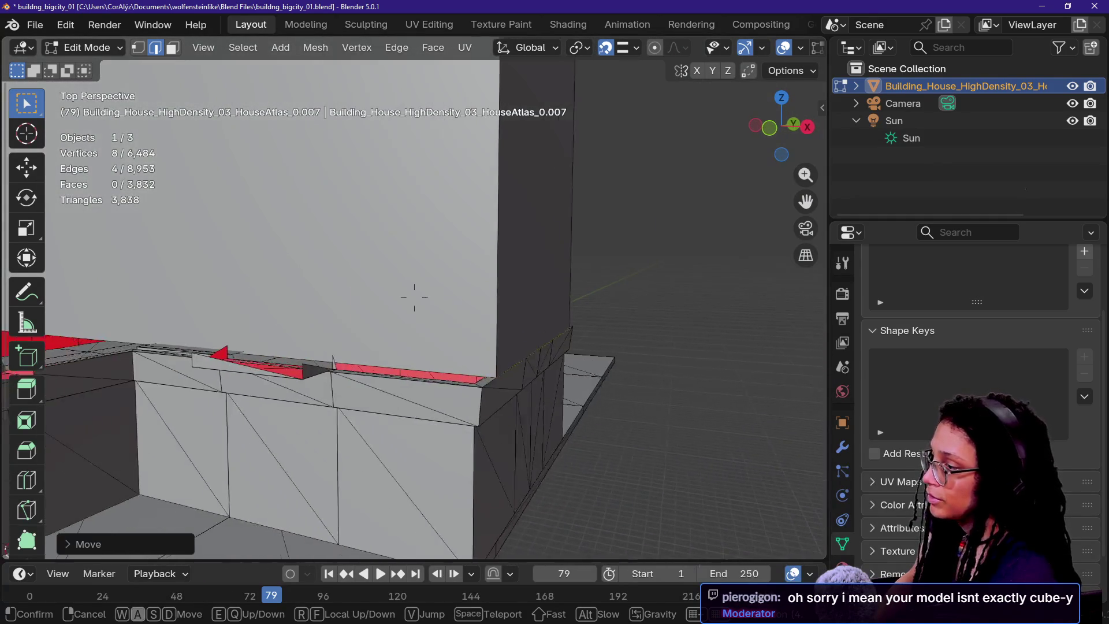
click(595, 443)
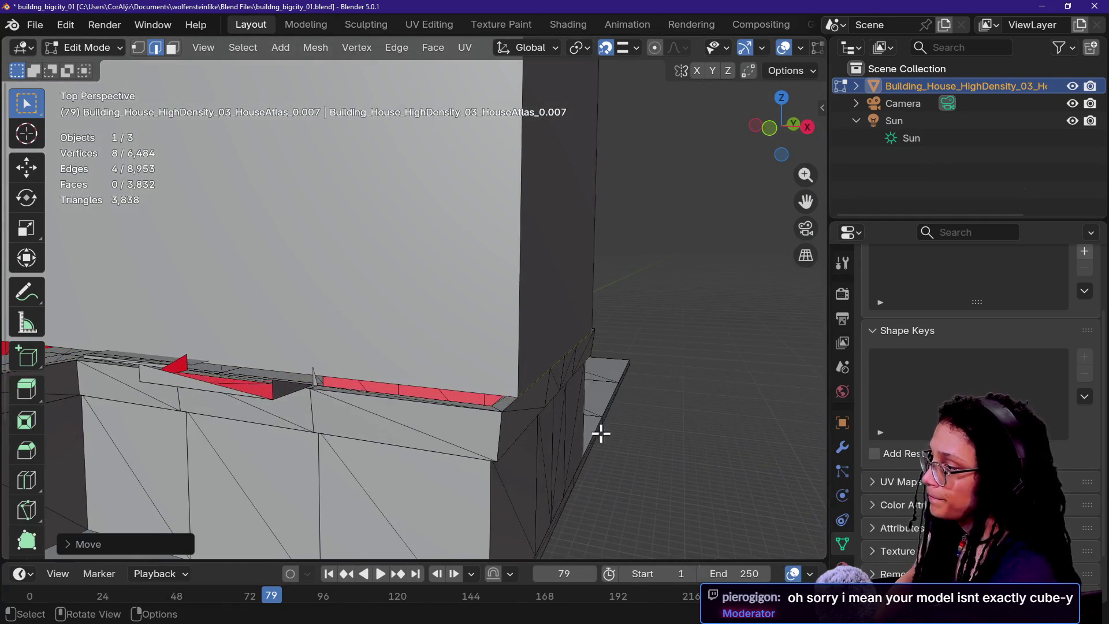
middle_drag(531, 376, 531, 376)
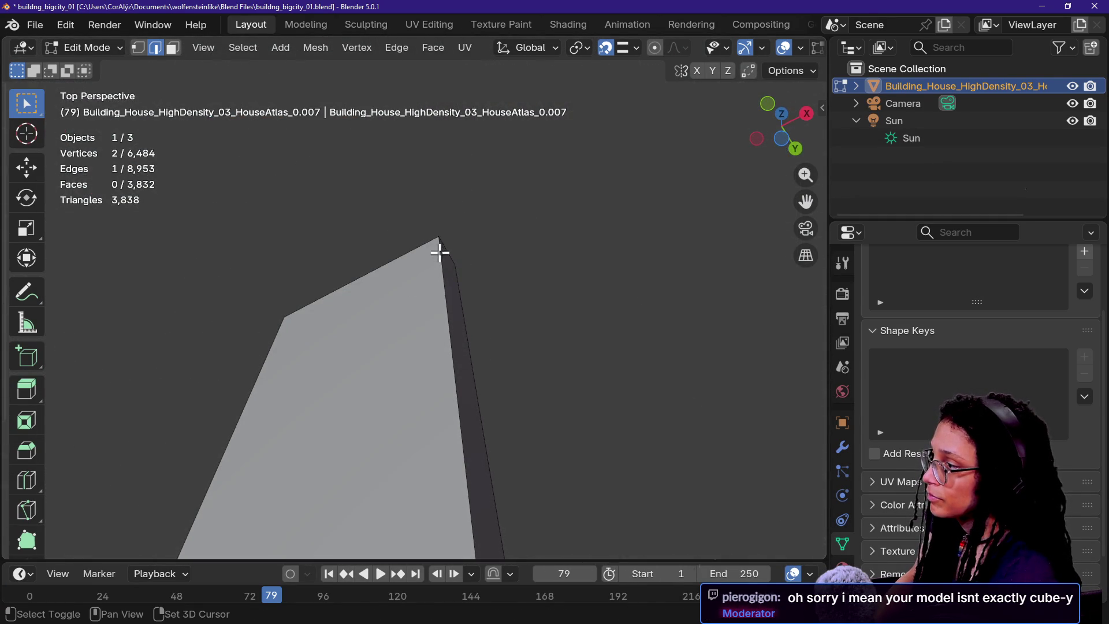
key(shift+grave)
click(414, 297)
key(3)
key(shift+grave)
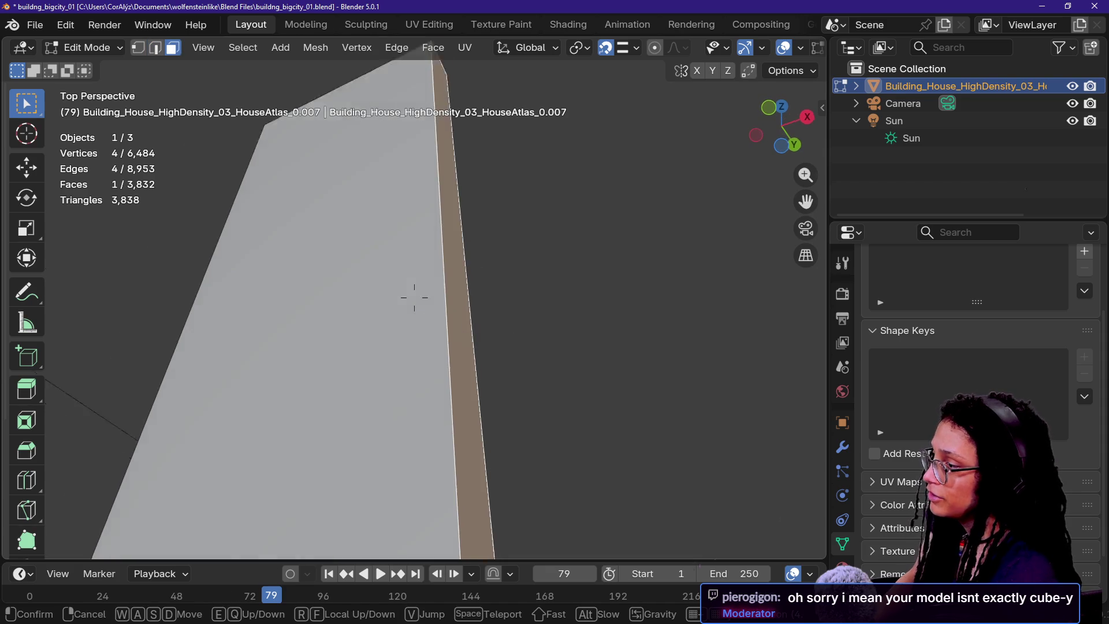
key(w)
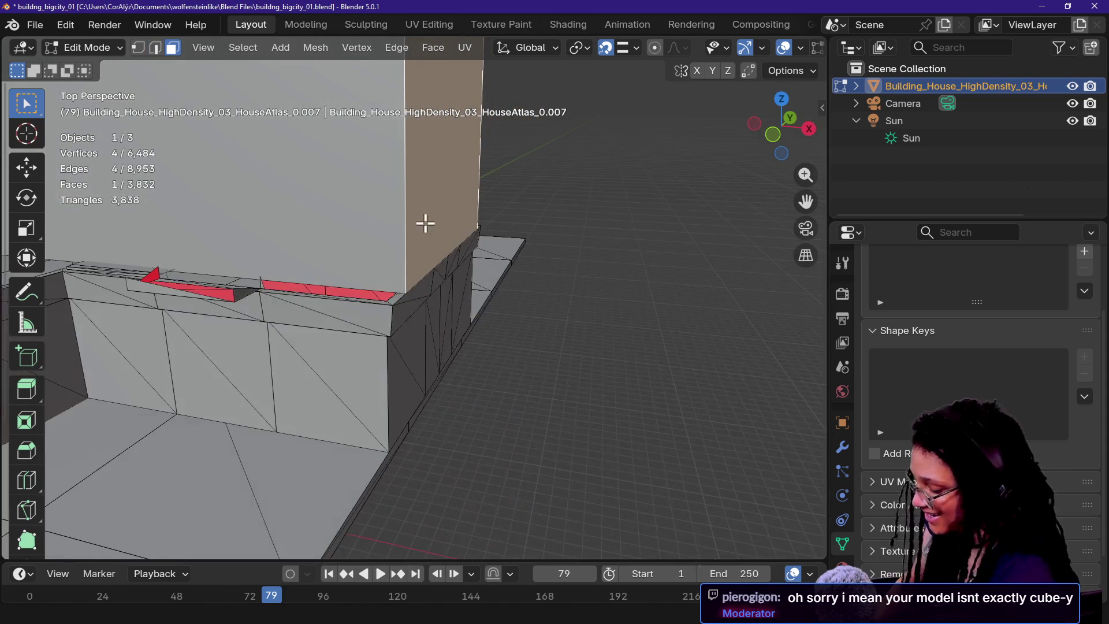
click(441, 217)
- Try sliding the narrow side face along X, then undo it
key(g)
key(x)
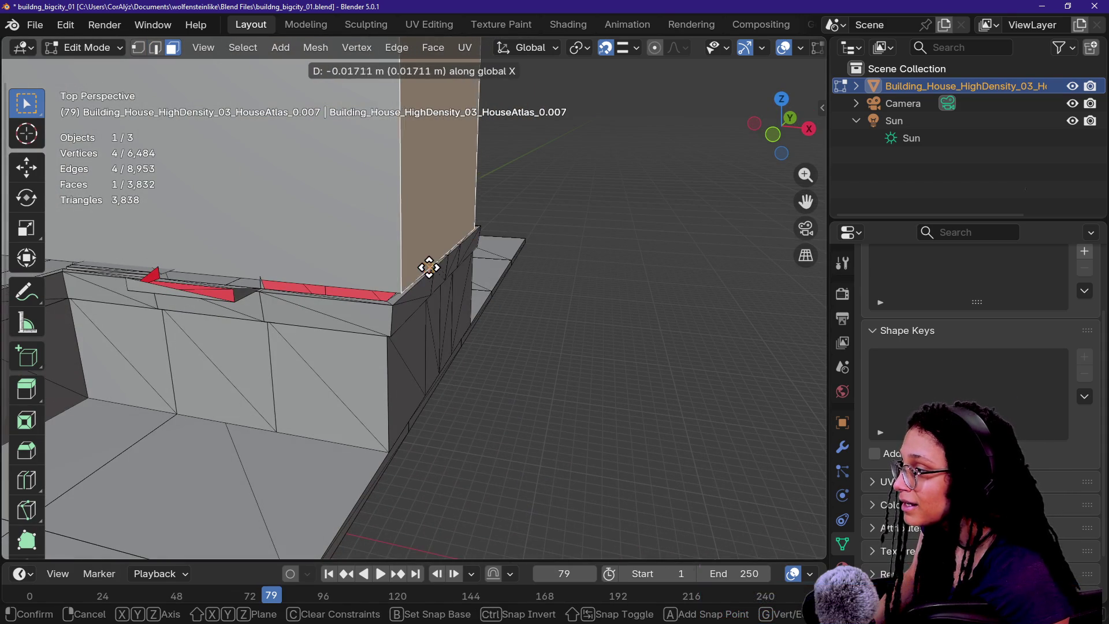
click(420, 266)
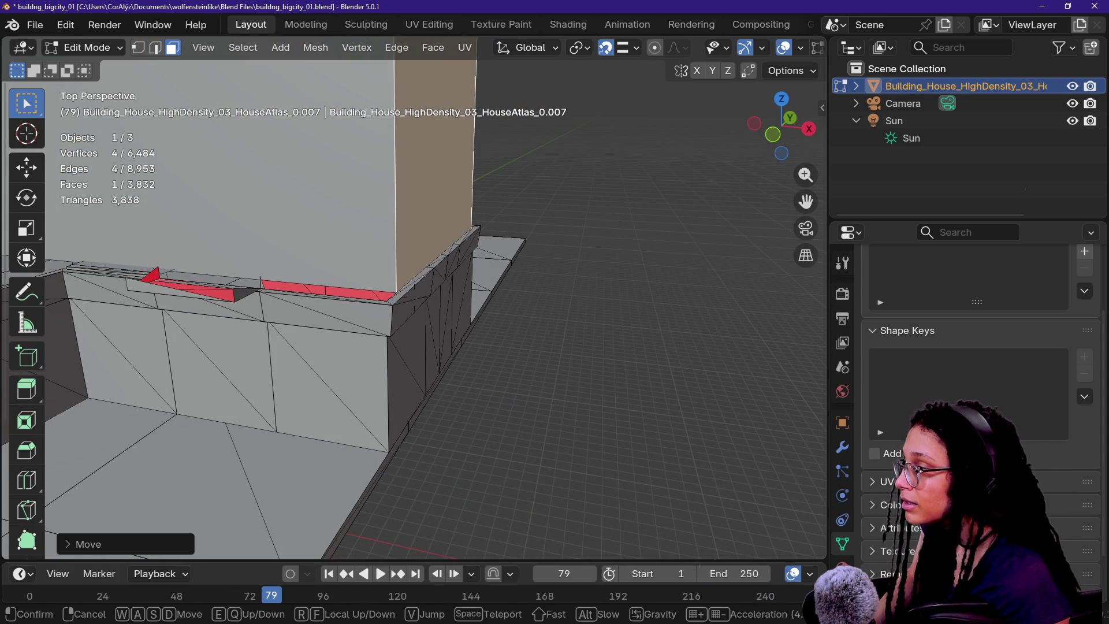
key(shift+grave)
key(w)
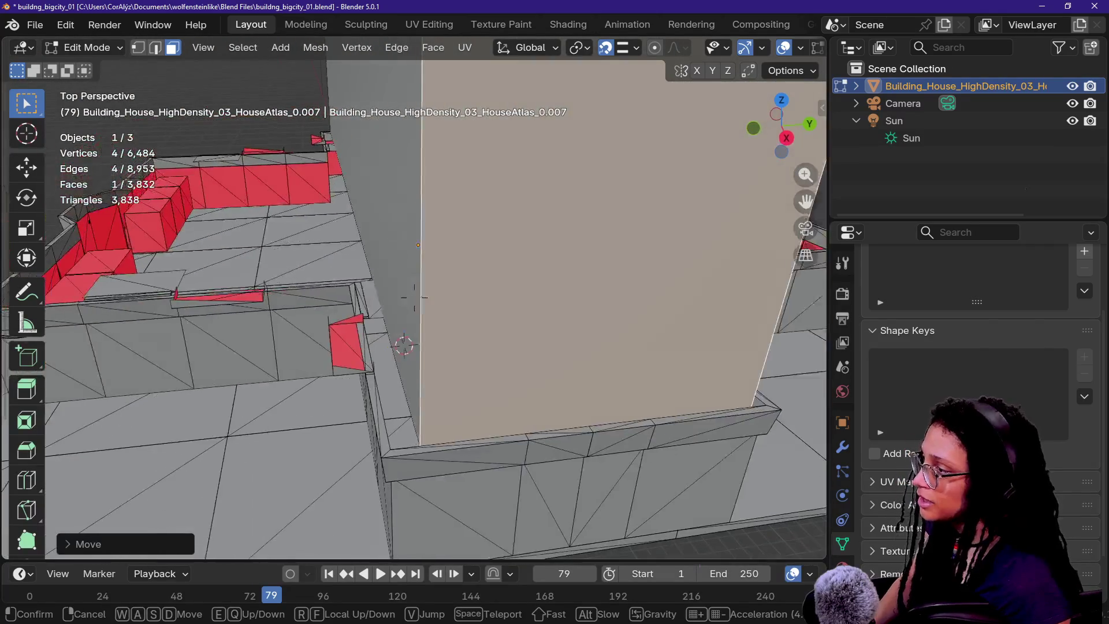
click(414, 297)
key(ctrl+z)
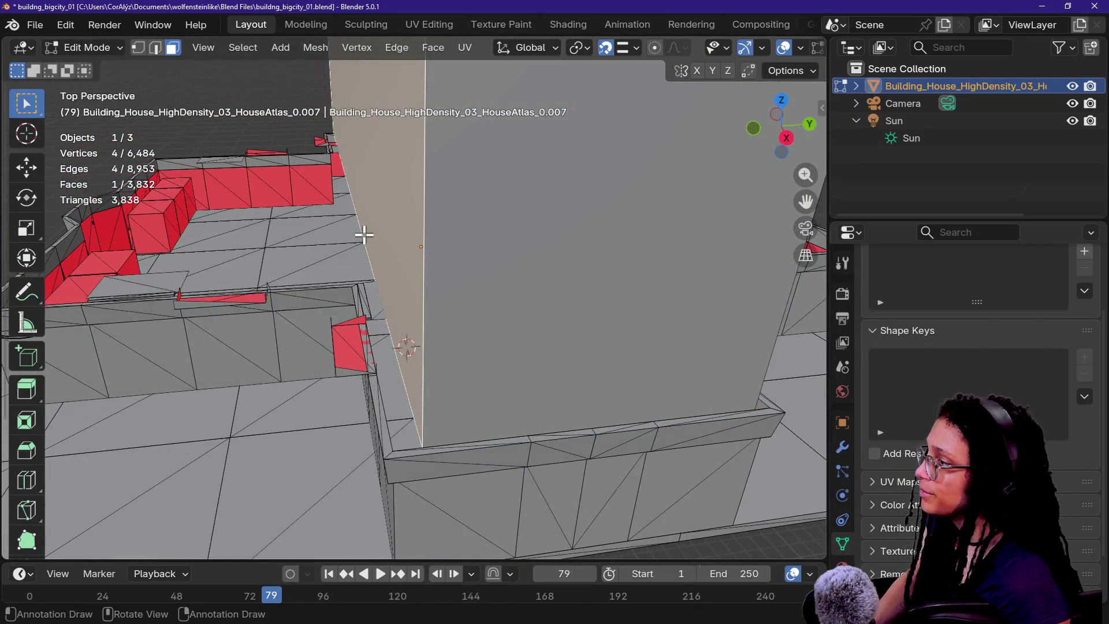
- Slide the narrow side face 0.1045 m along Y so it meets the base
key(g)
key(x)
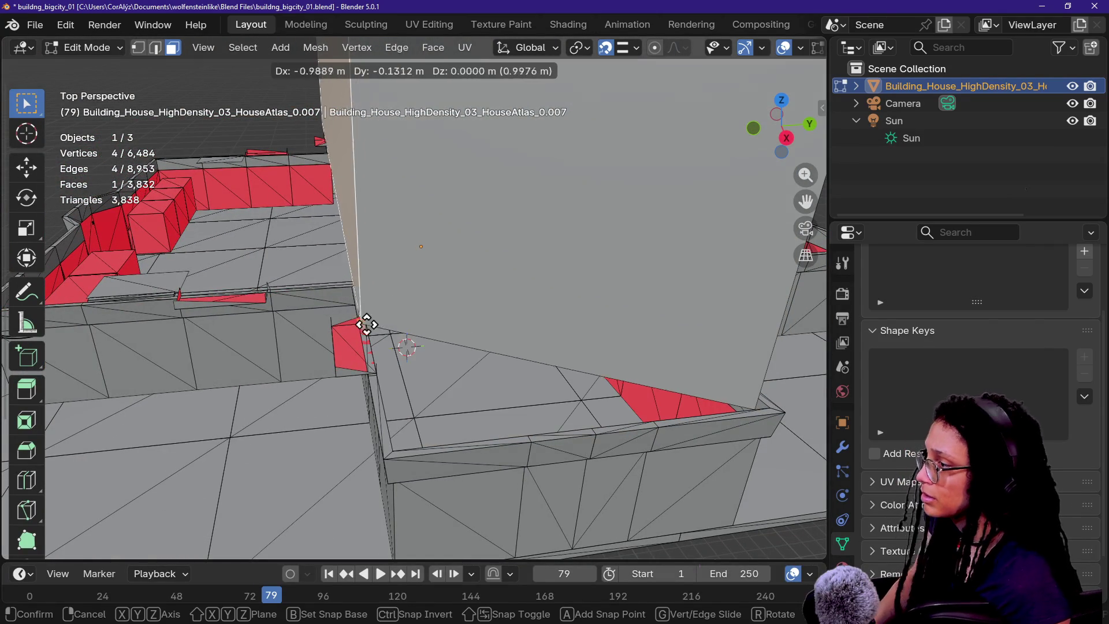
click(428, 417)
key(ctrl+z)
key(g)
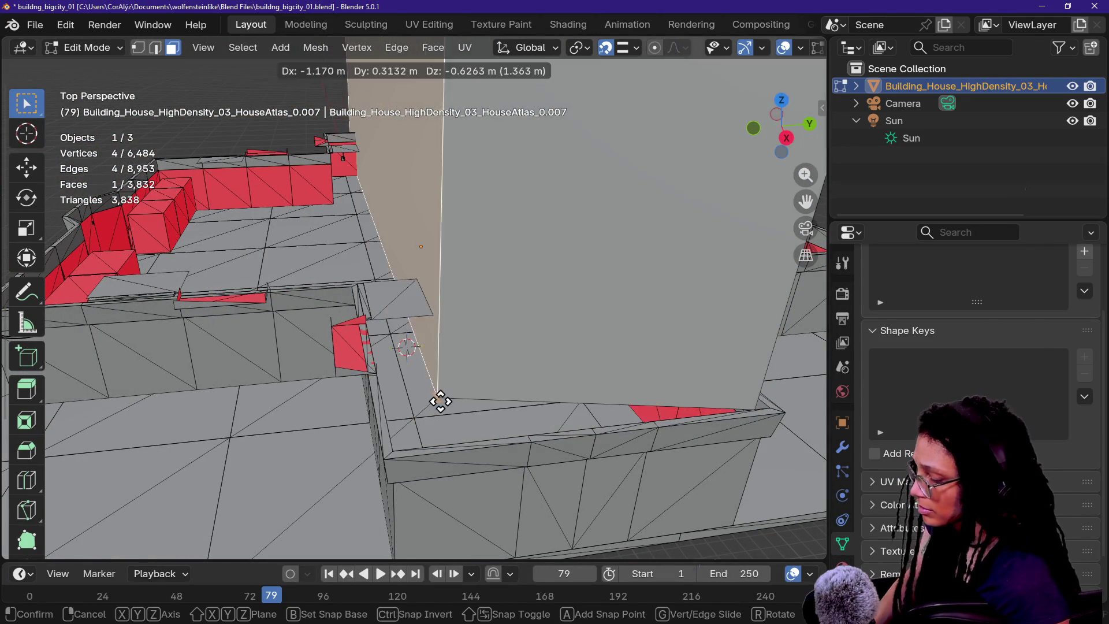
key(y)
click(387, 428)
mouse_move(387, 428)
middle_down()
mouse_move(483, 381)
mouse_move(479, 353)
middle_up()
key(ctrl+z)
key(g)
key(y)
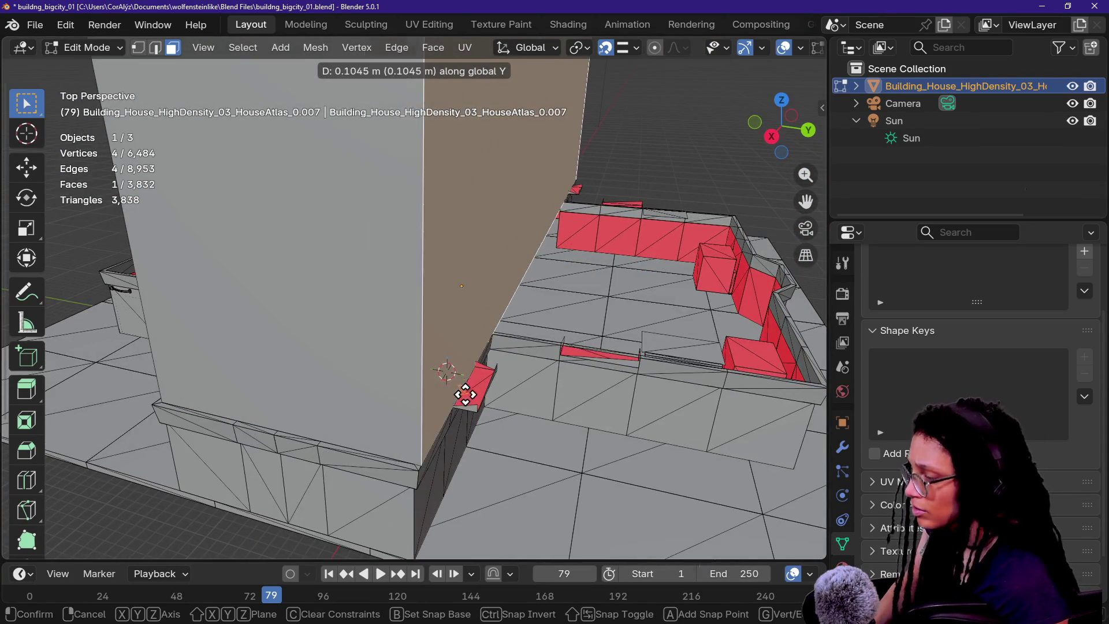
click(442, 400)
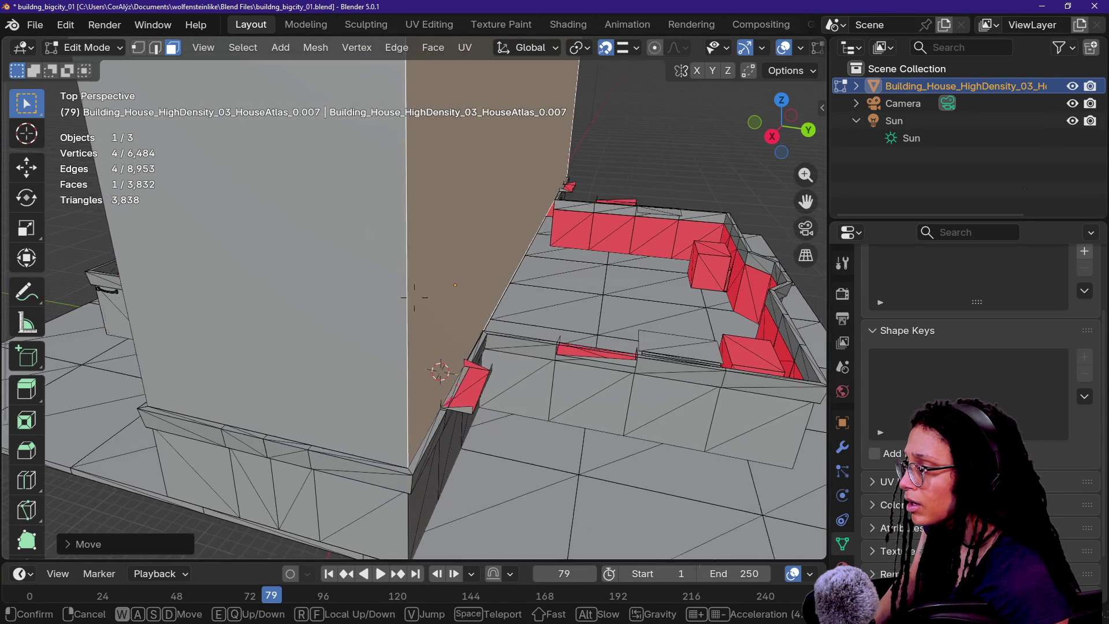
- Frame the wall and switch the viewport shading to Material Preview
key(shift+grave)
key(s)
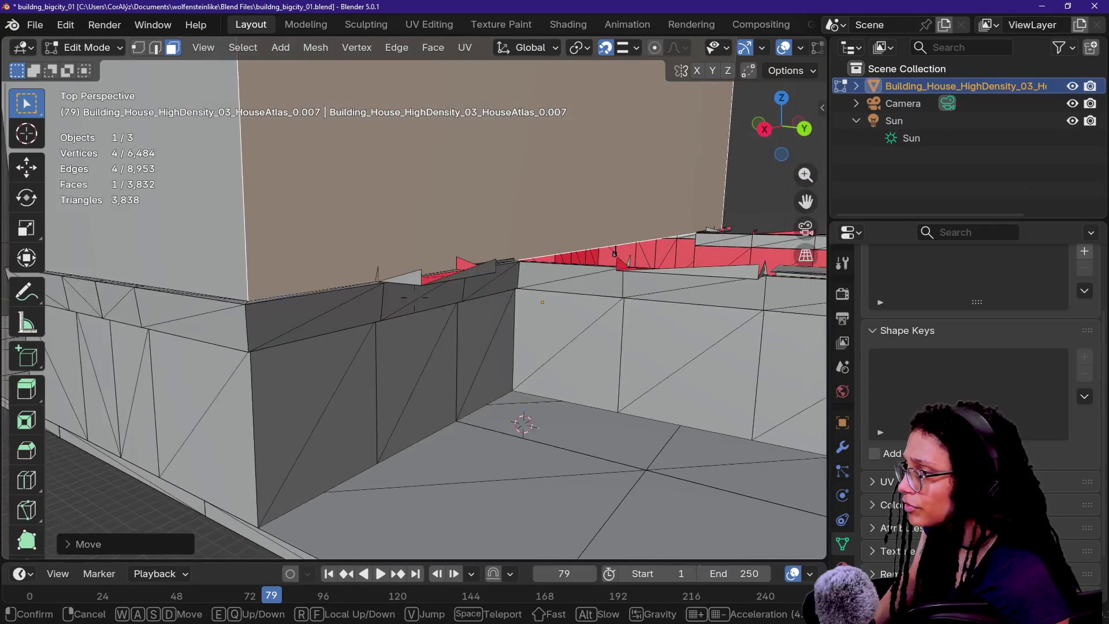
click(549, 421)
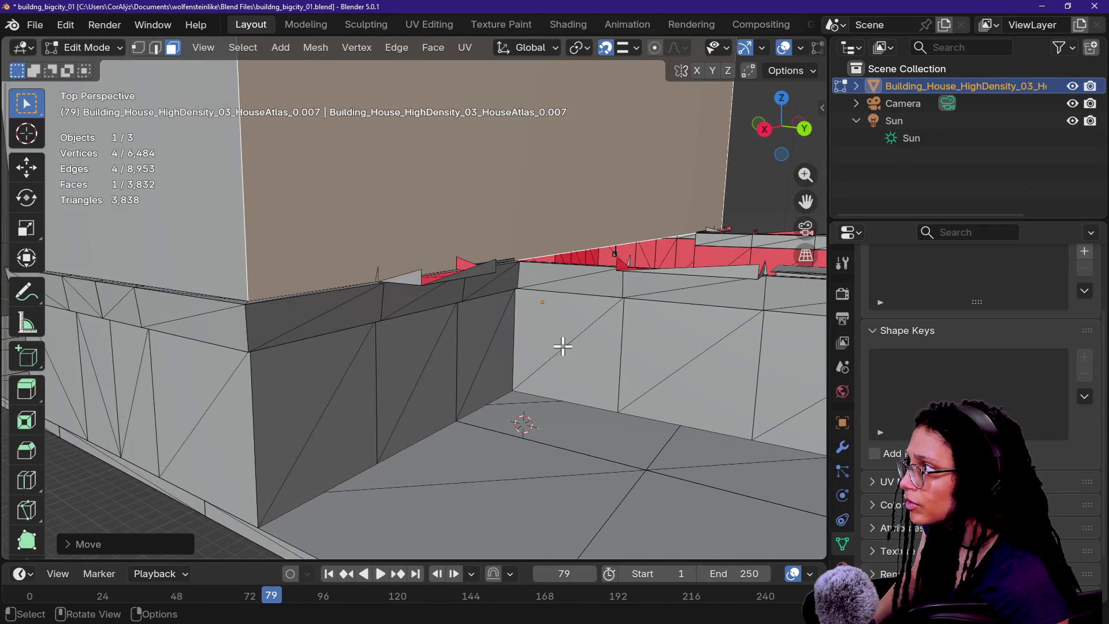
key(z)
click(448, 265)
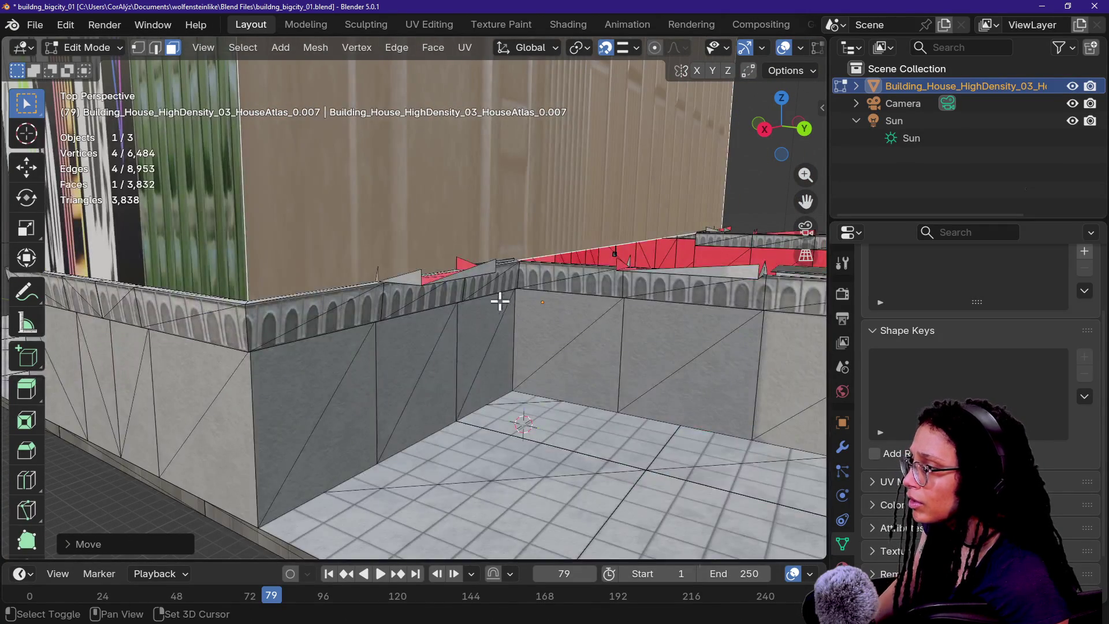
- Select the triangle wall face and navigate around to the tall building's far side
click(501, 300)
key(shift+grave)
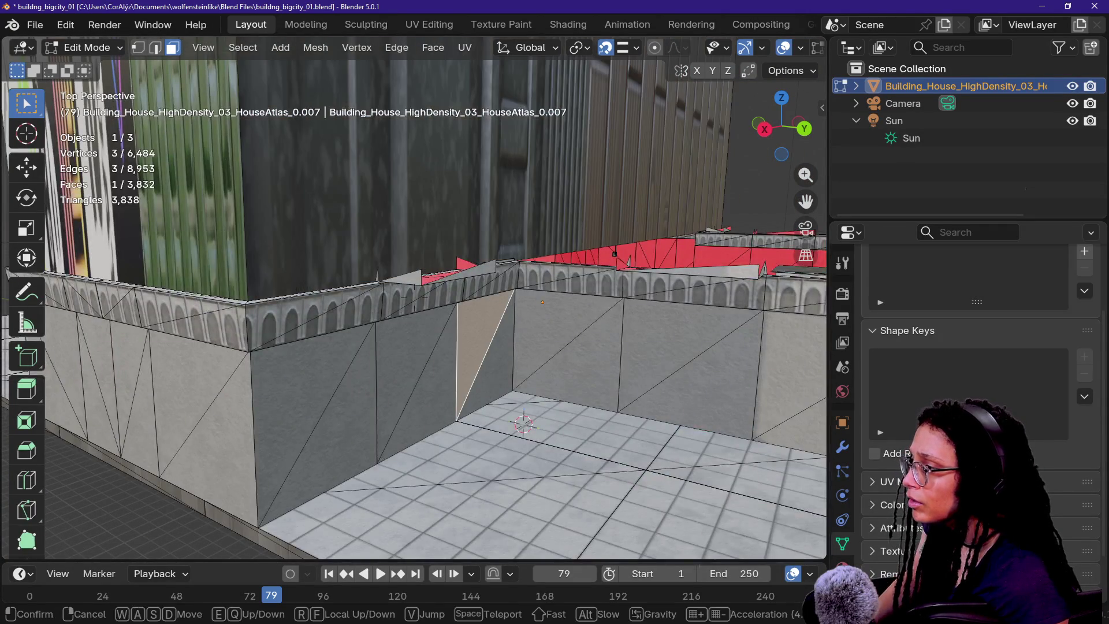
key(s)
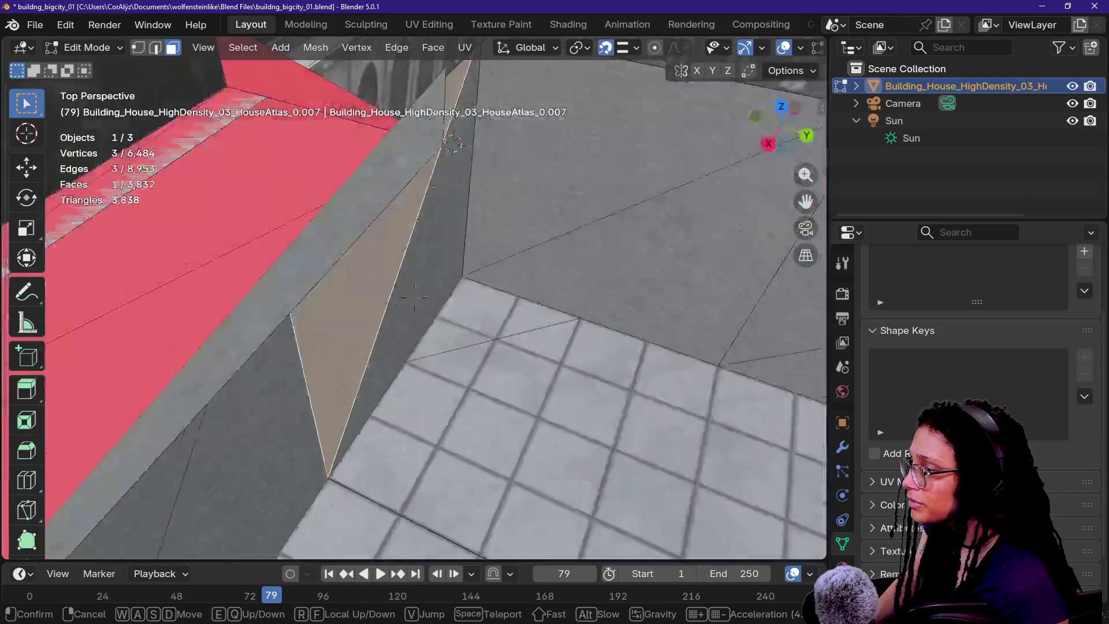
key(w)
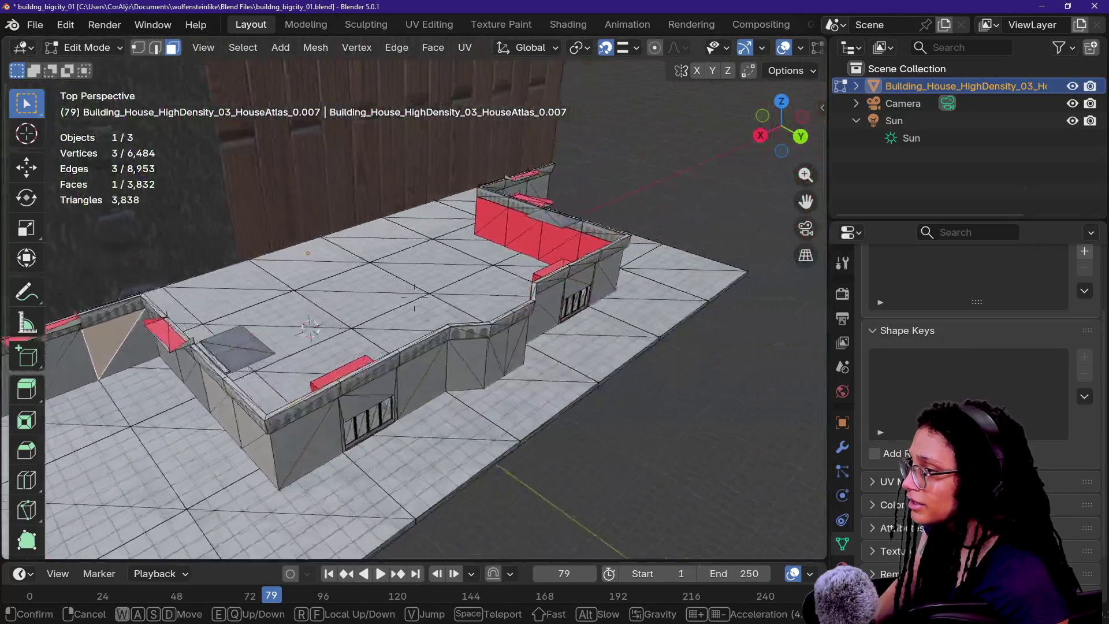
key(s)
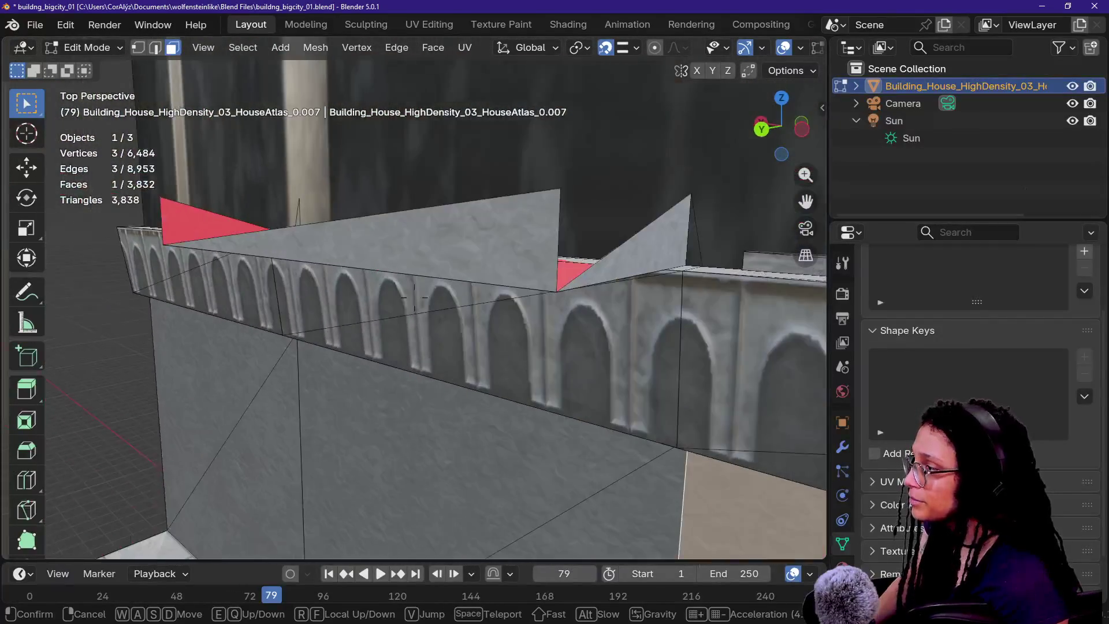
key(w)
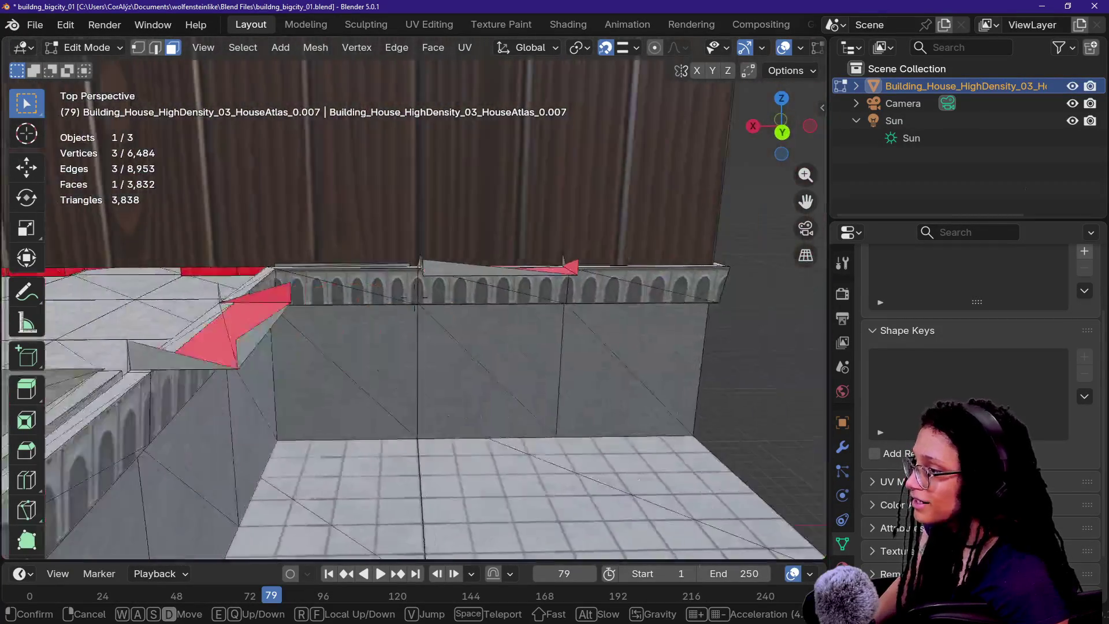
key(s)
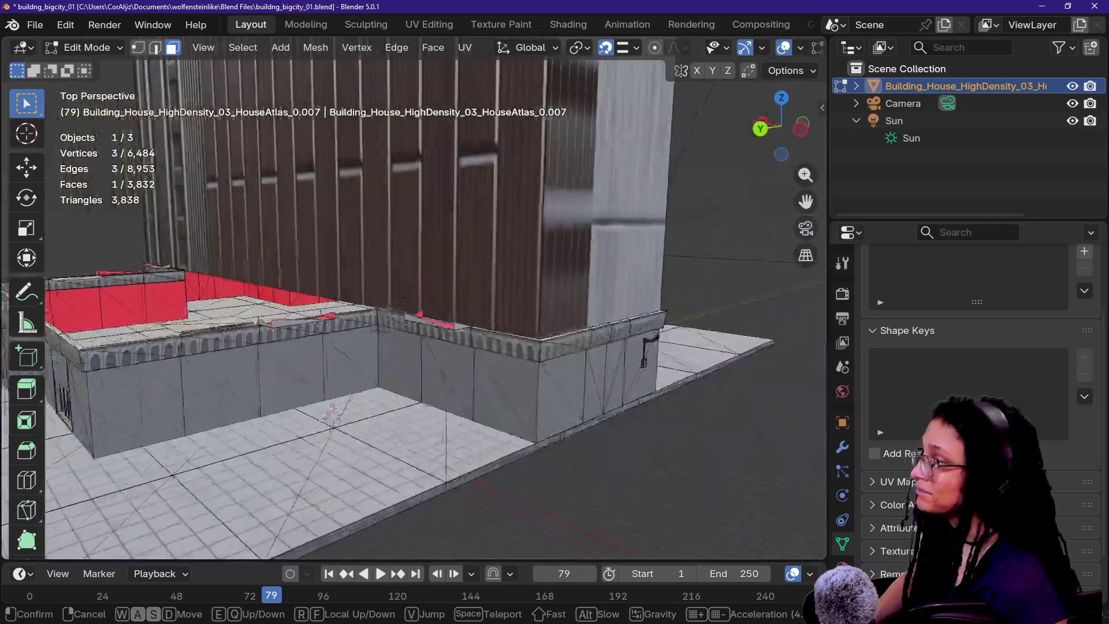
key(w)
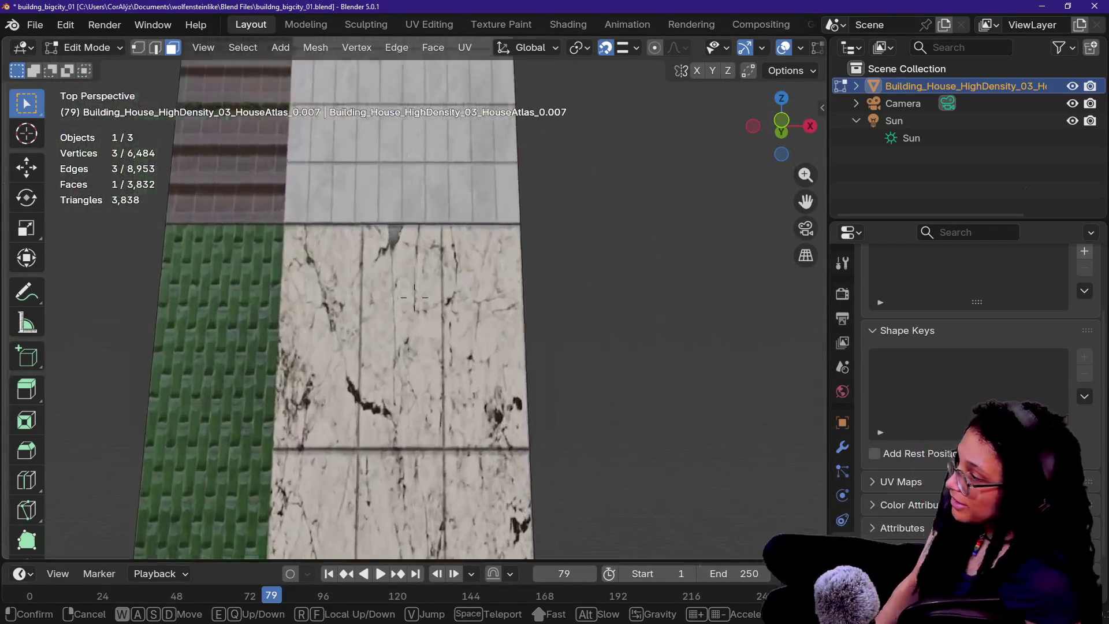
key(w)
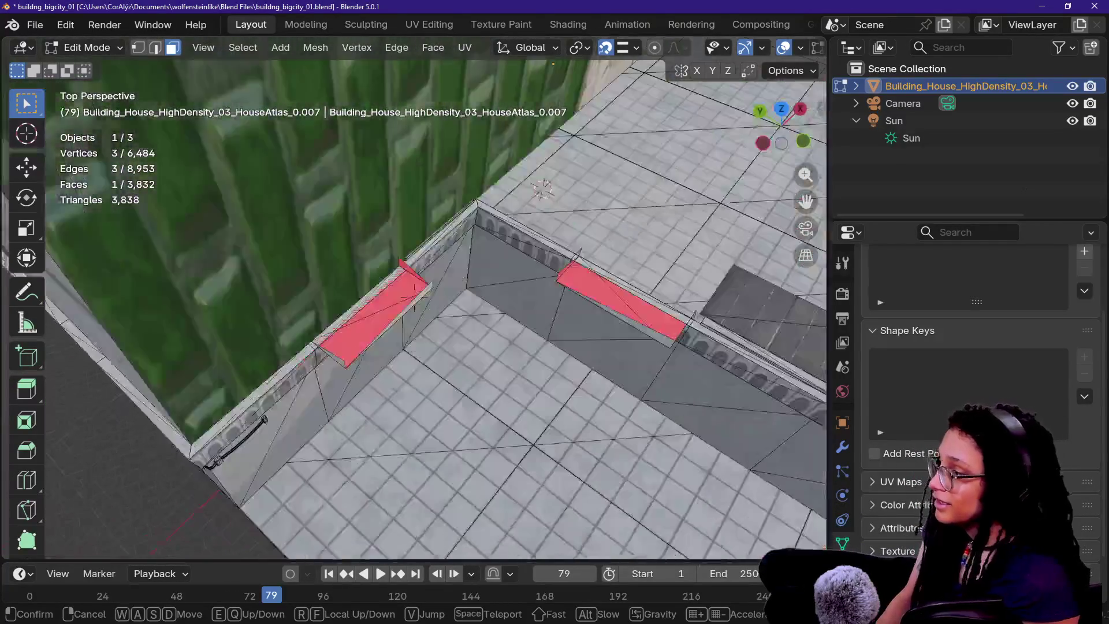
key(s)
click(414, 281)
middle_drag(527, 299, 371, 266)
- Add a second wall face and scale both faces to 1.239 along global Y
shift+click(365, 249)
key(shift+grave)
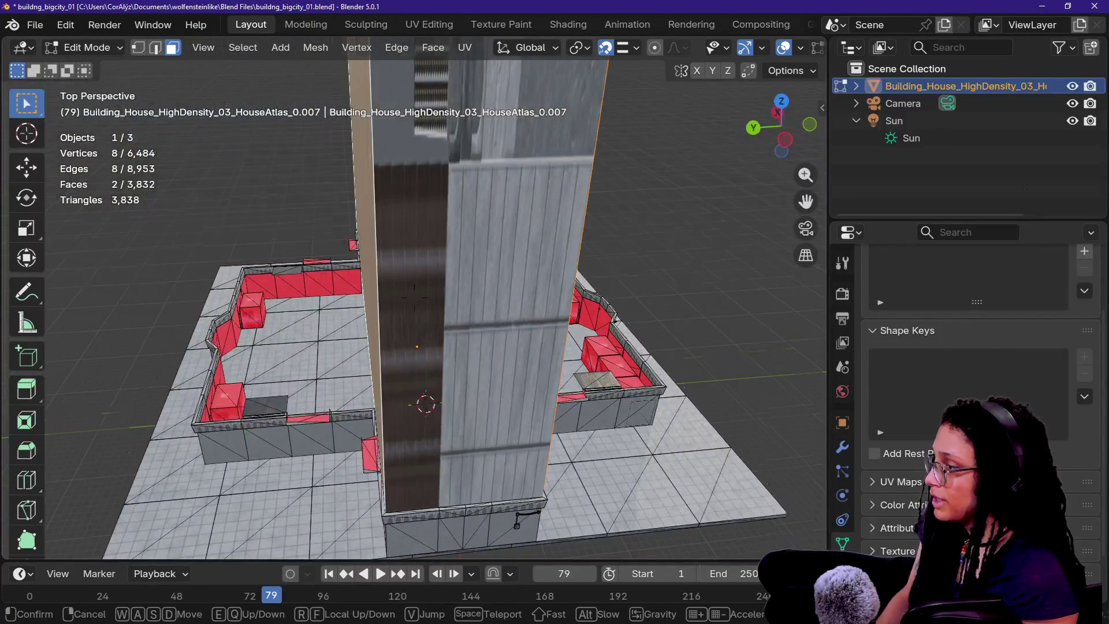
key(w)
key(Escape)
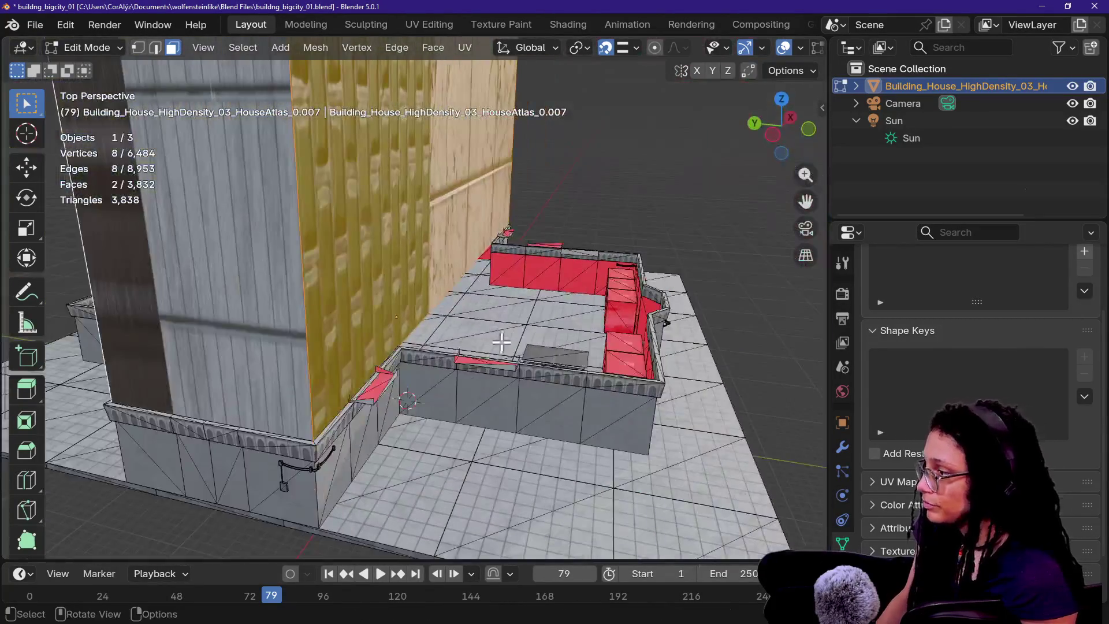
key(s)
key(y)
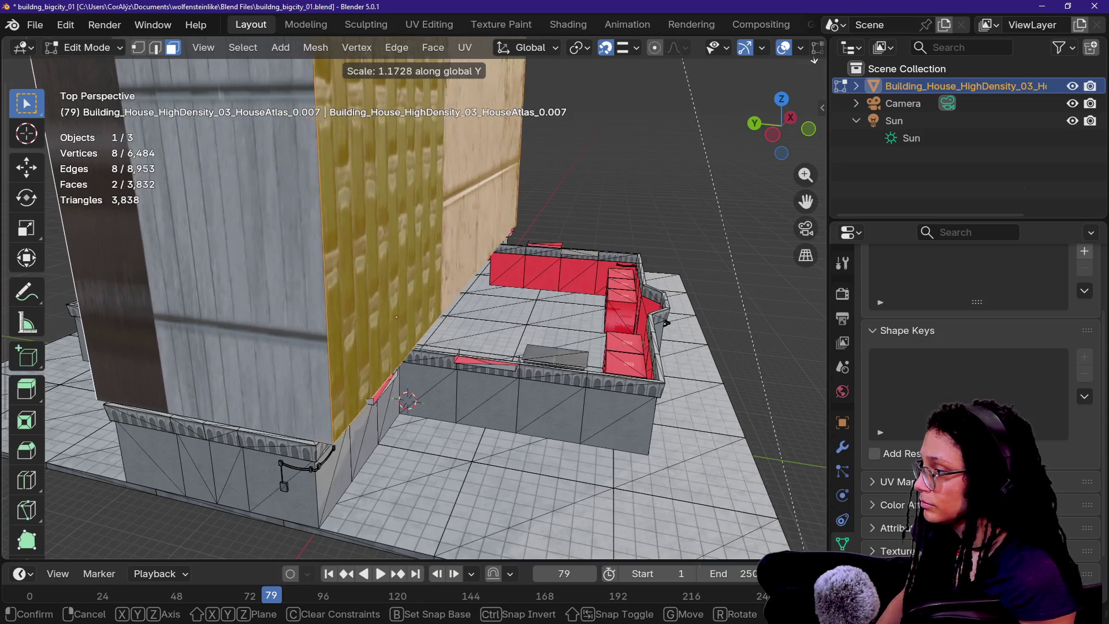
click(73, 141)
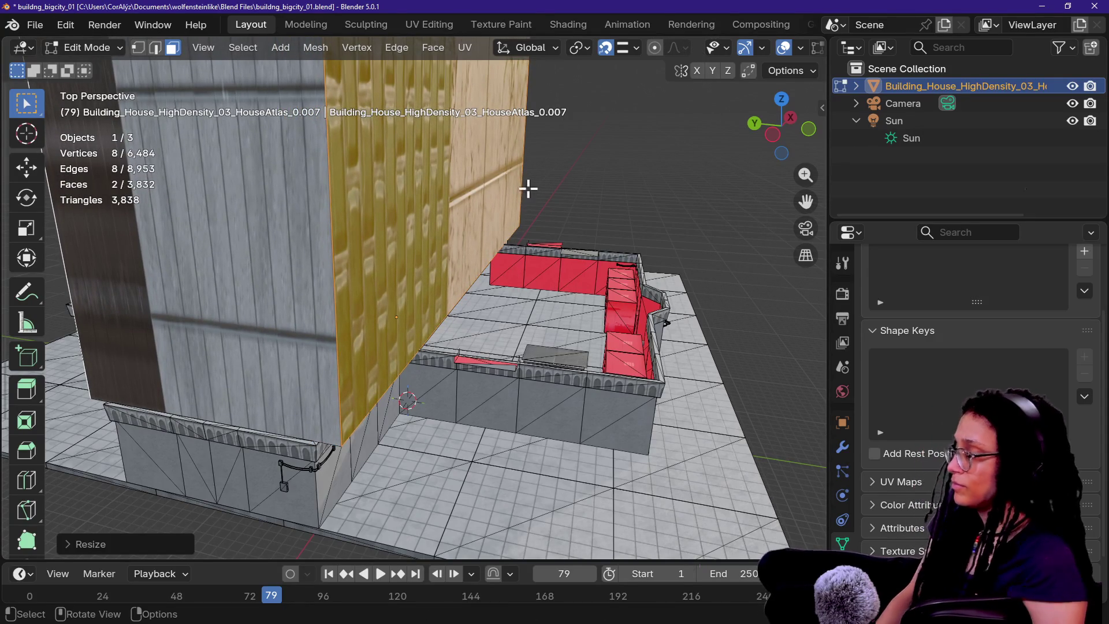
- Delete the stray sliver face on the parapet
key(alt+a)
key(shift+grave)
key(w)
key(s)
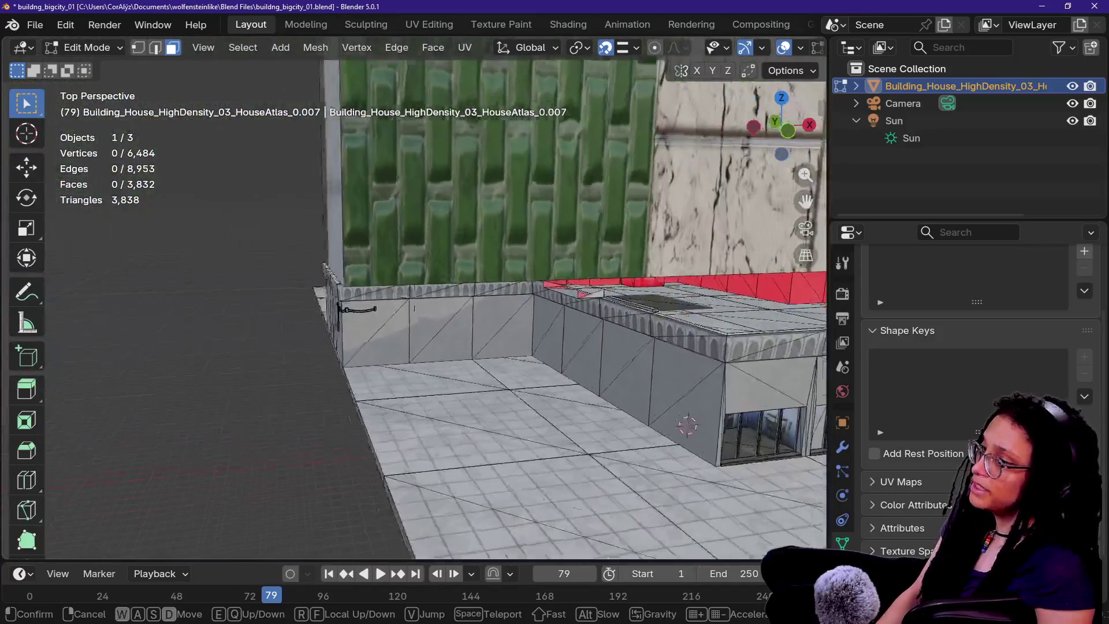
key(ctrl+z)
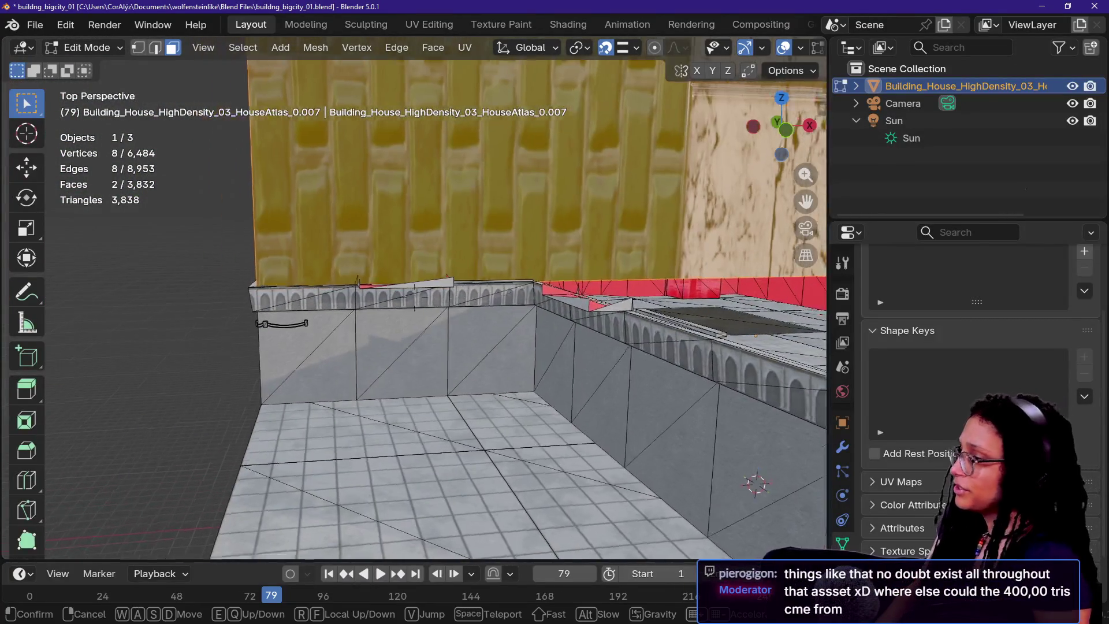
key(w)
key(x)
click(433, 302)
key(x)
click(298, 317)
- Delete the long red sliver face and the small red face on the wall
middle_drag(298, 317, 288, 314)
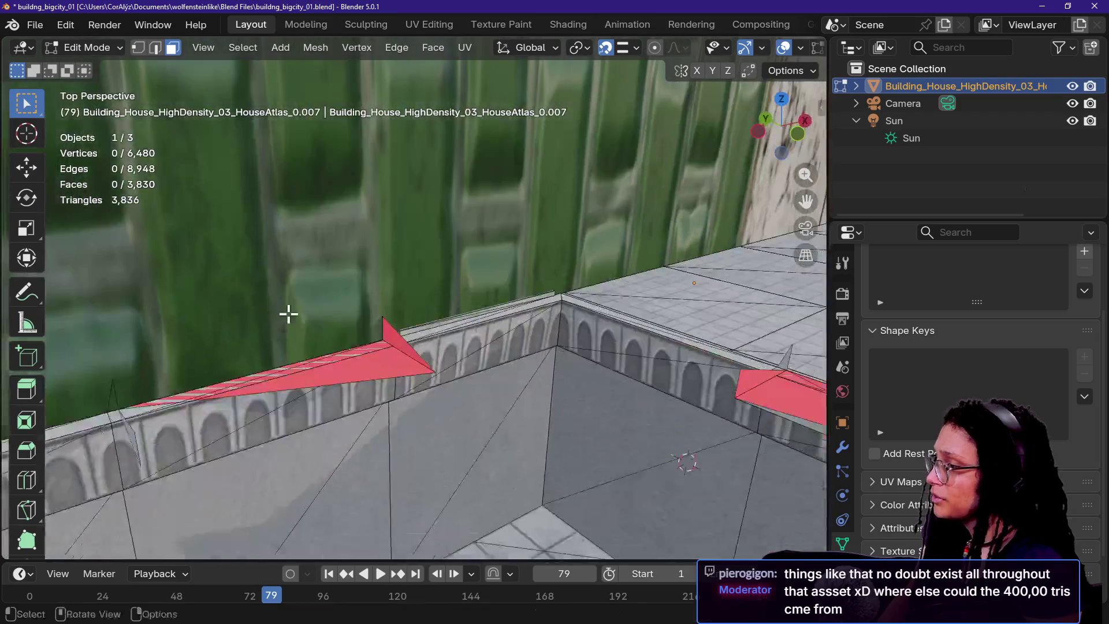
click(377, 366)
key(x)
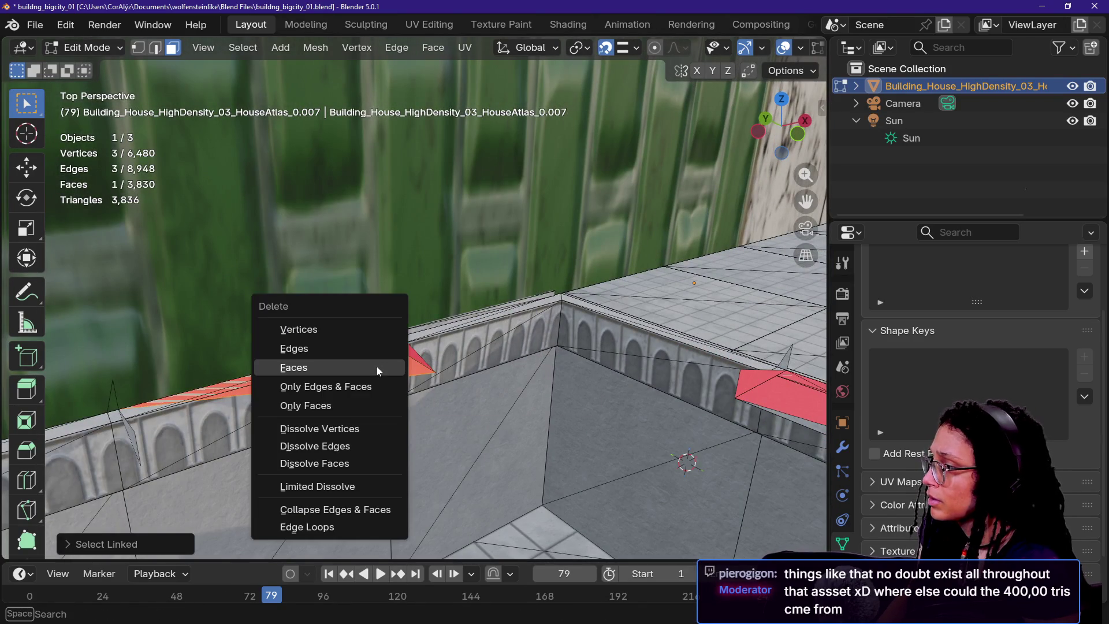
click(377, 366)
click(399, 349)
middle_drag(156, 430, 148, 434)
key(x)
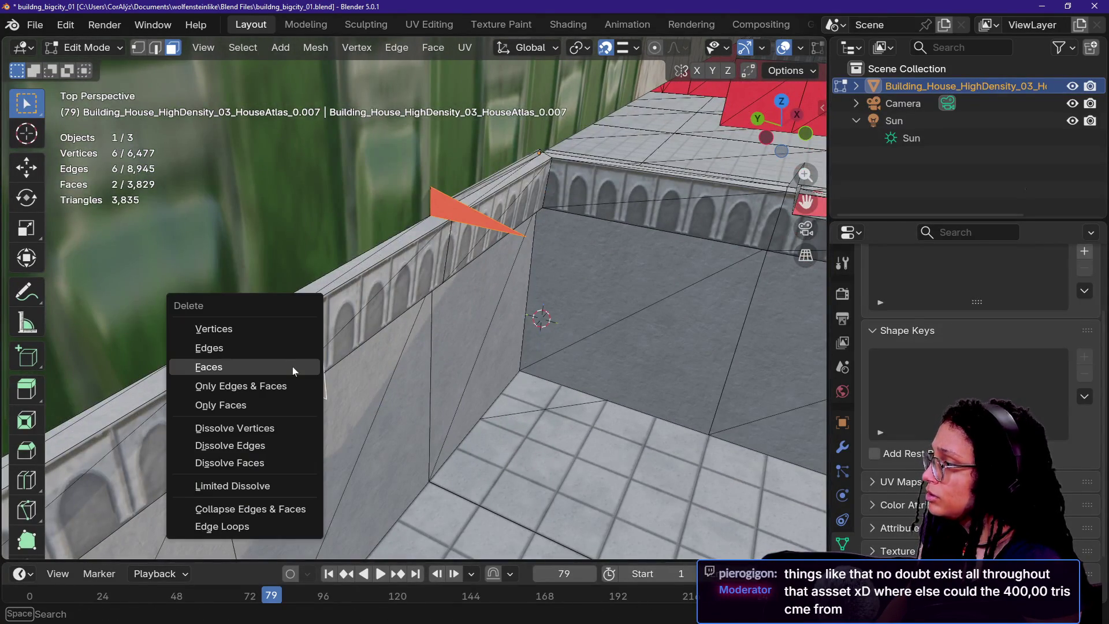
click(293, 366)
- Fly to the rooftop corner and delete the red sloped faces
key(shift+grave)
key(a)
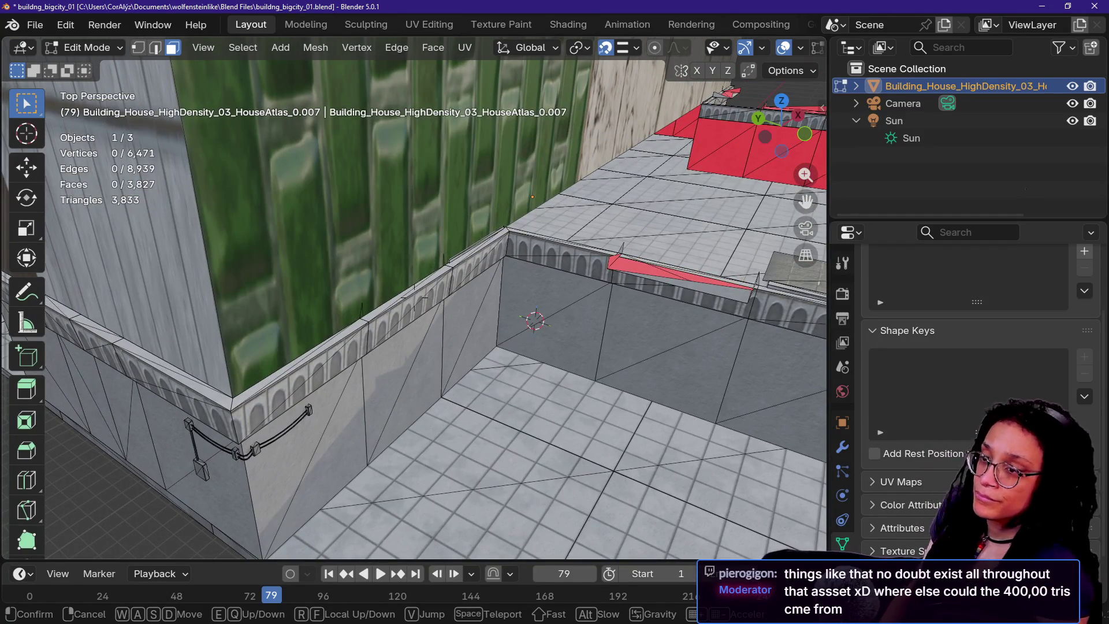
key(w)
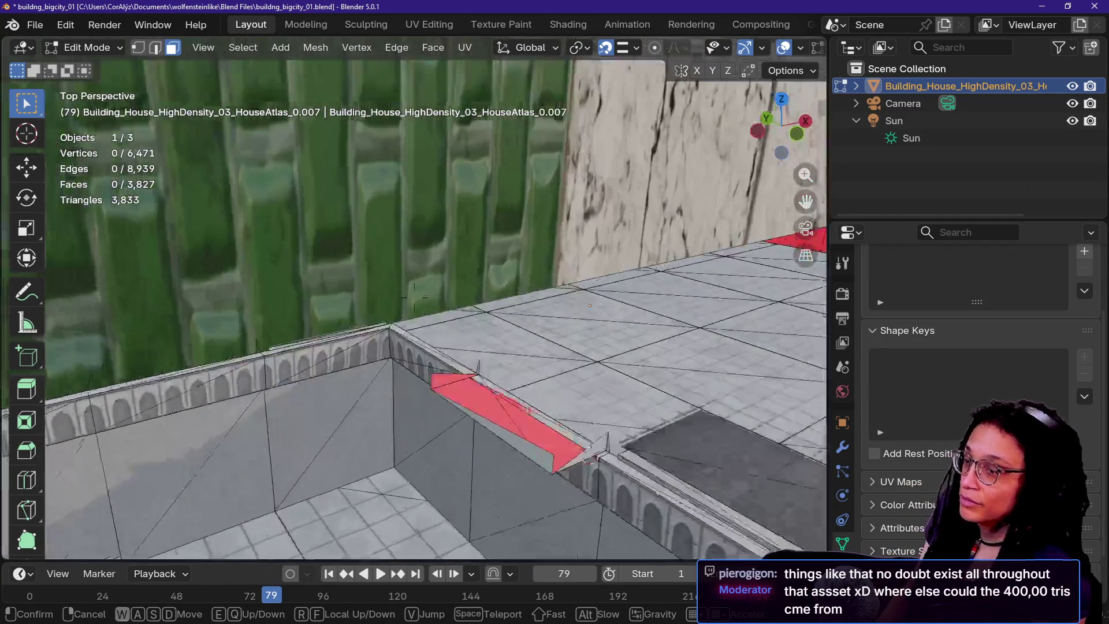
key(s)
key(e)
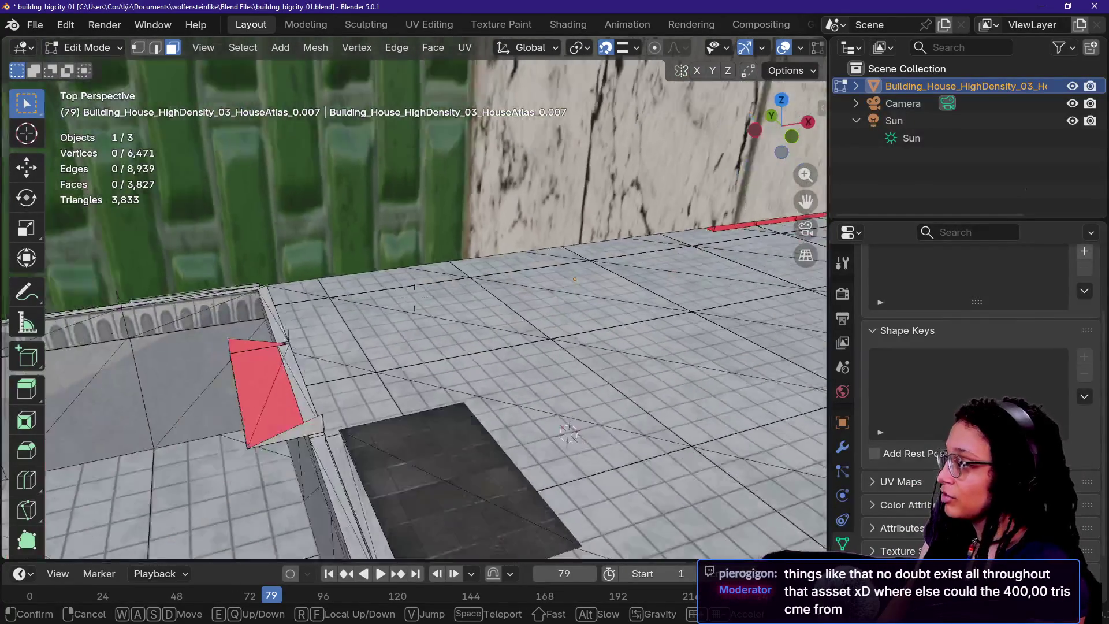
key(q)
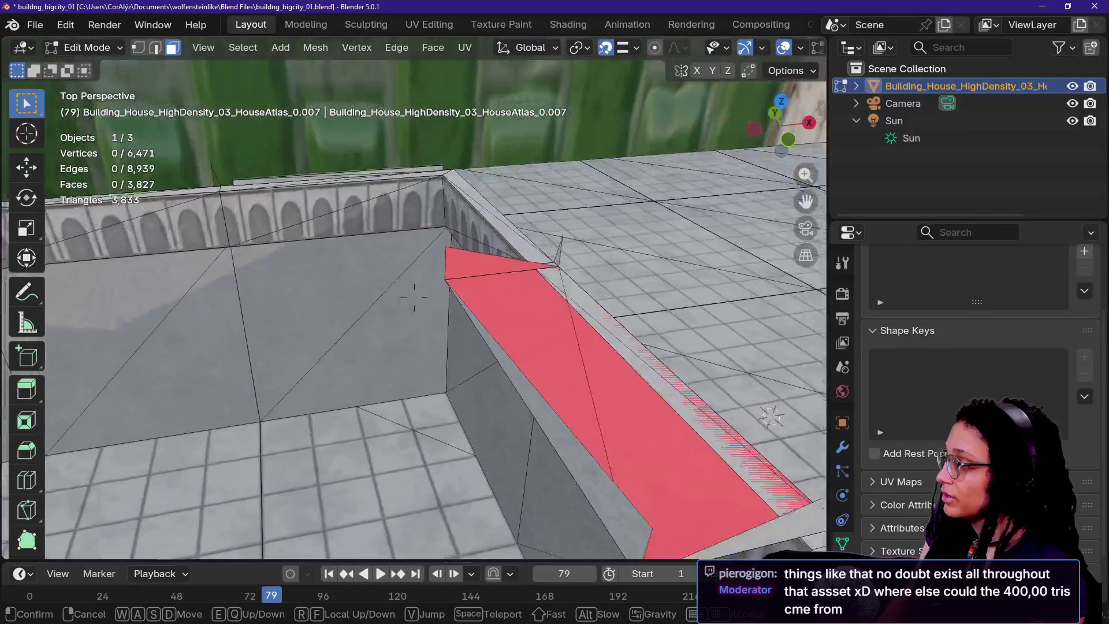
click(294, 362)
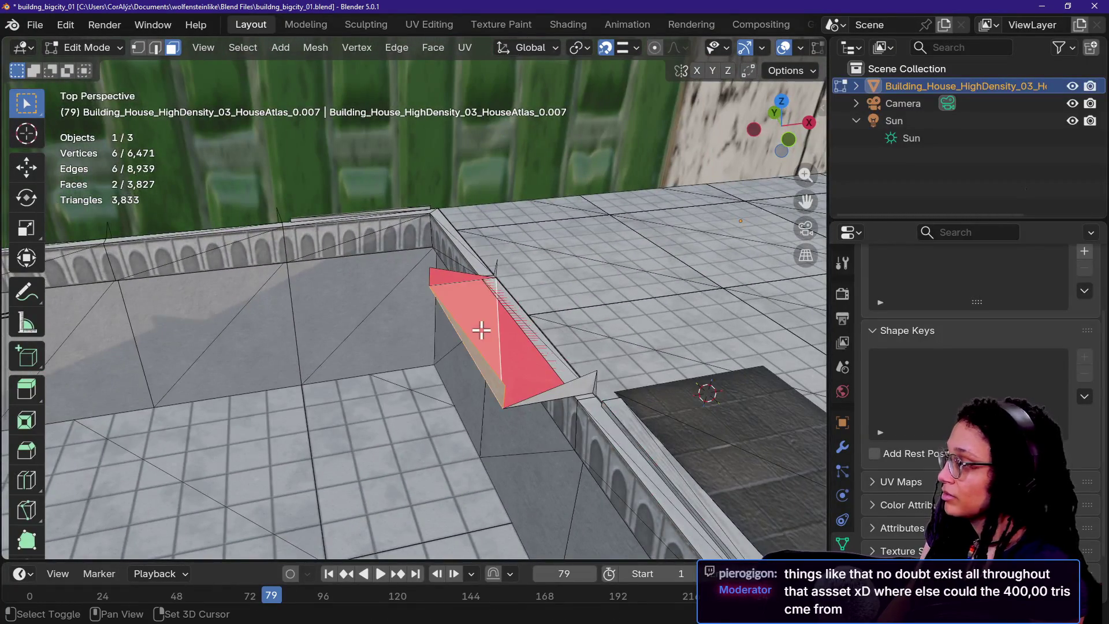
key(x)
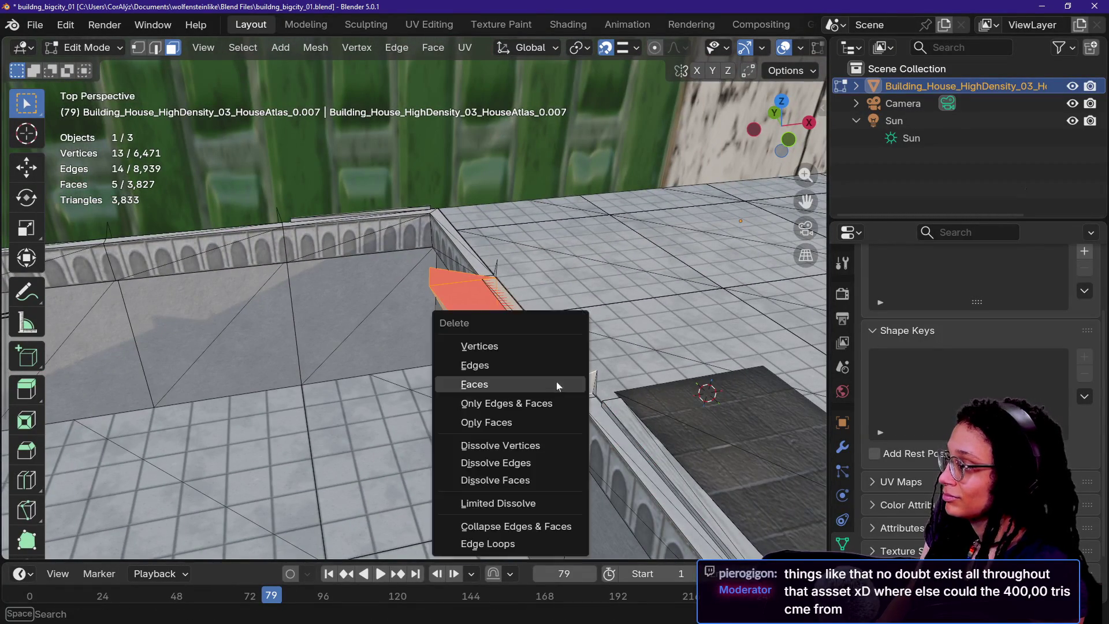
click(557, 382)
- Select four red faces on the parapet and delete them
key(shift+grave)
key(s)
key(w)
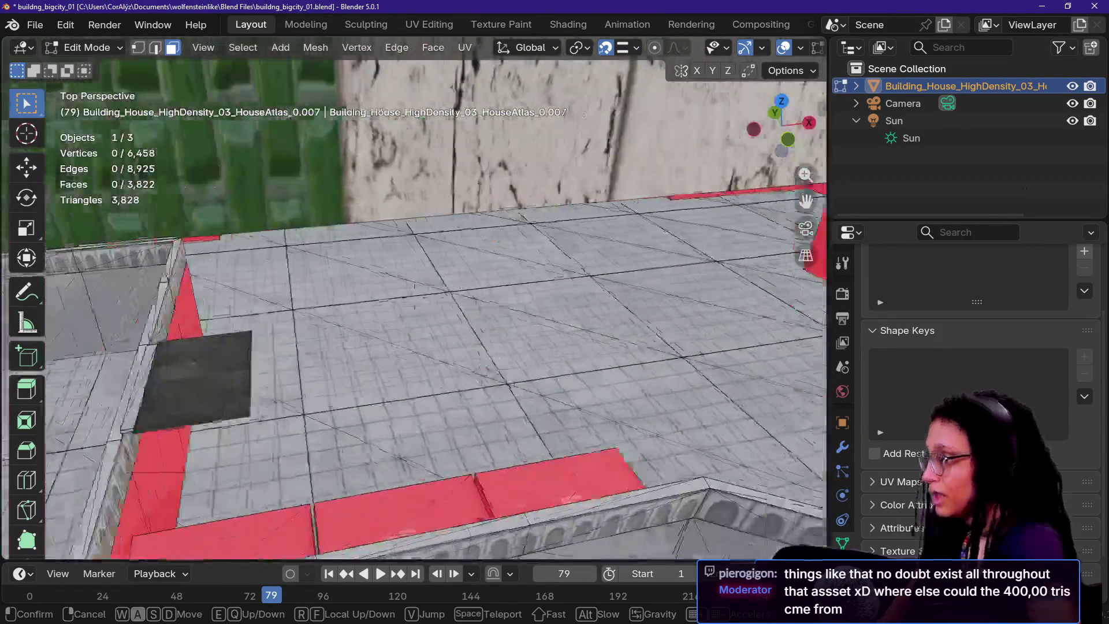
key(d)
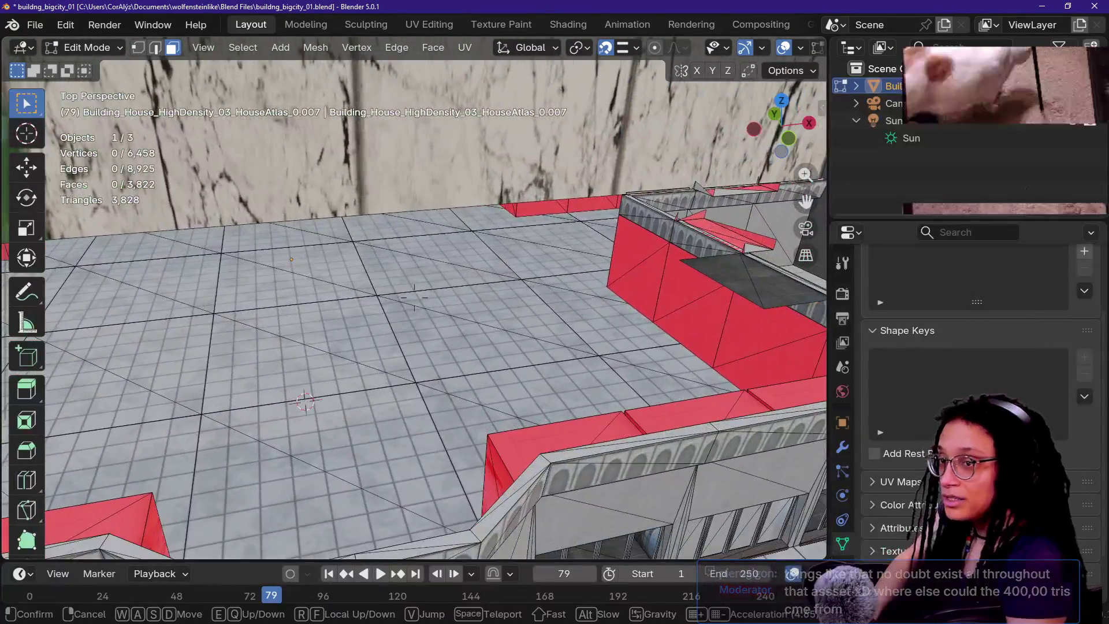
key(s)
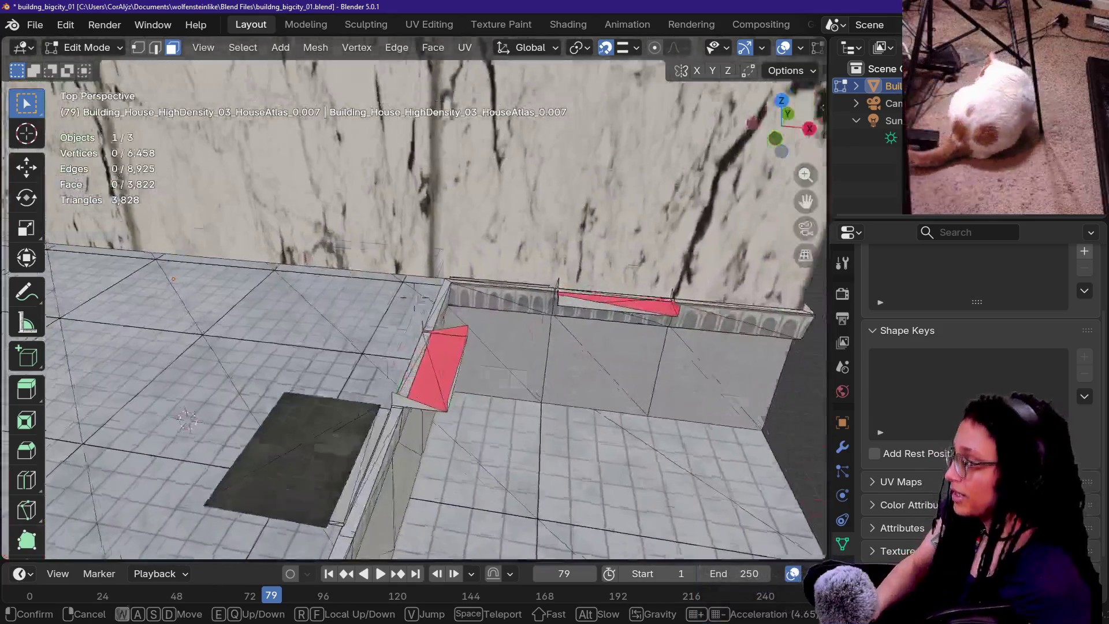
key(w)
key(s)
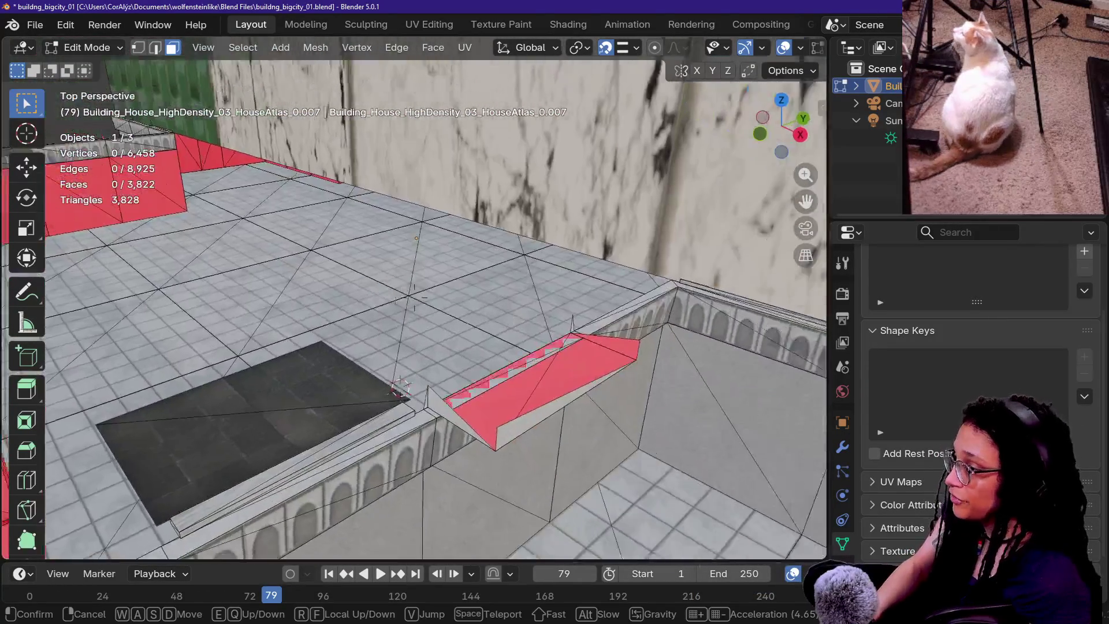
click(414, 298)
click(528, 376)
shift+click(495, 376)
shift+click(504, 403)
shift+click(424, 397)
key(x)
click(600, 332)
- Navigate to the selected red roof faces and delete them
key(shift+grave)
mouse_move(414, 298)
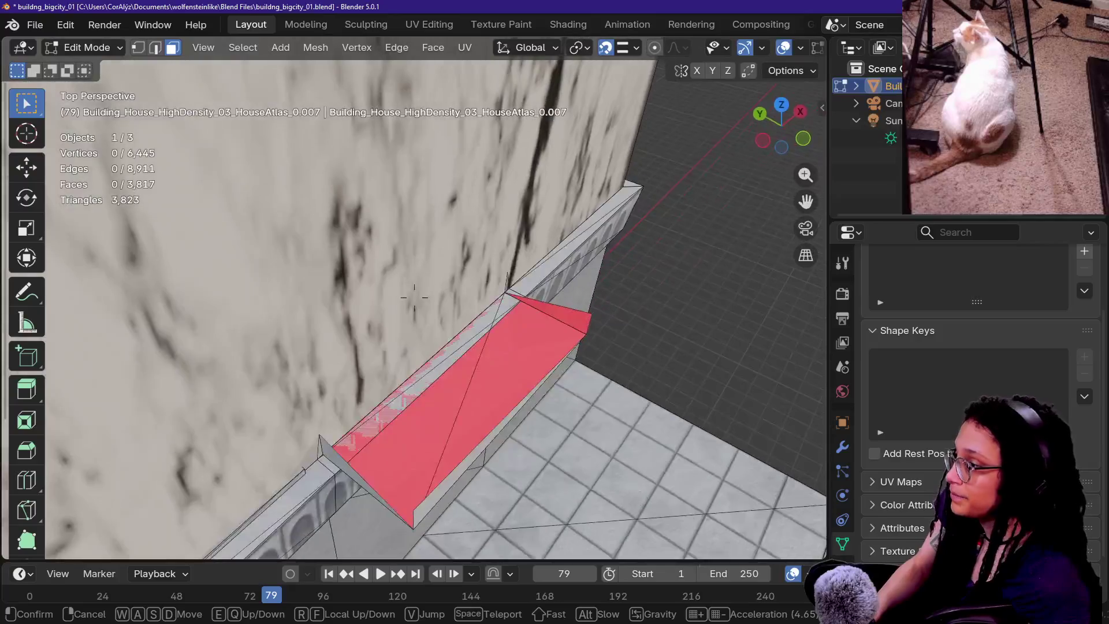
click(487, 179)
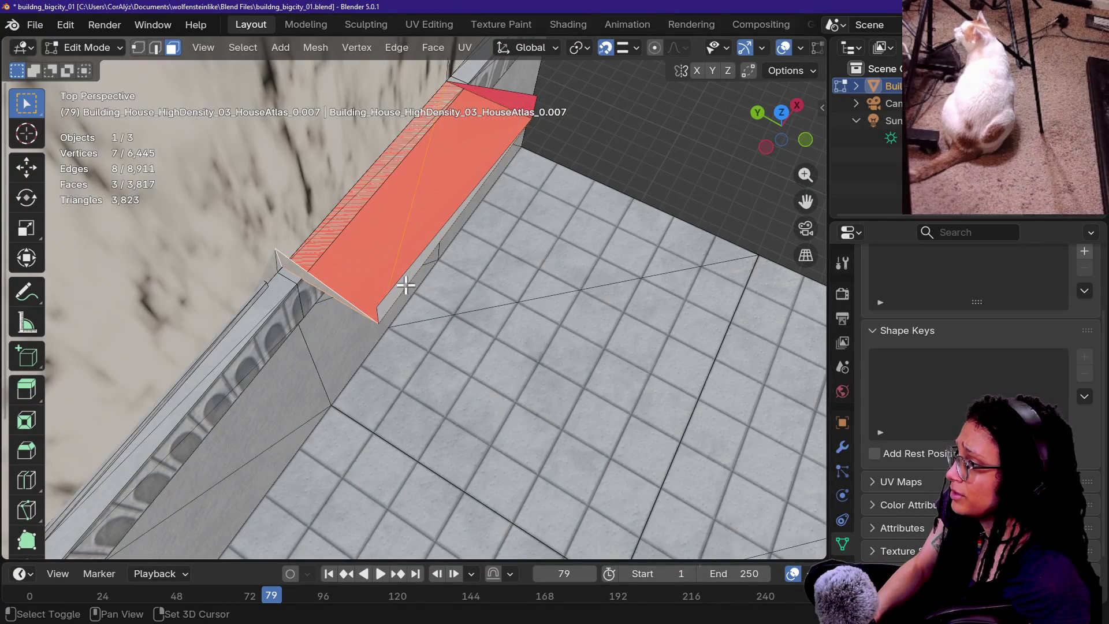
key(shift+grave)
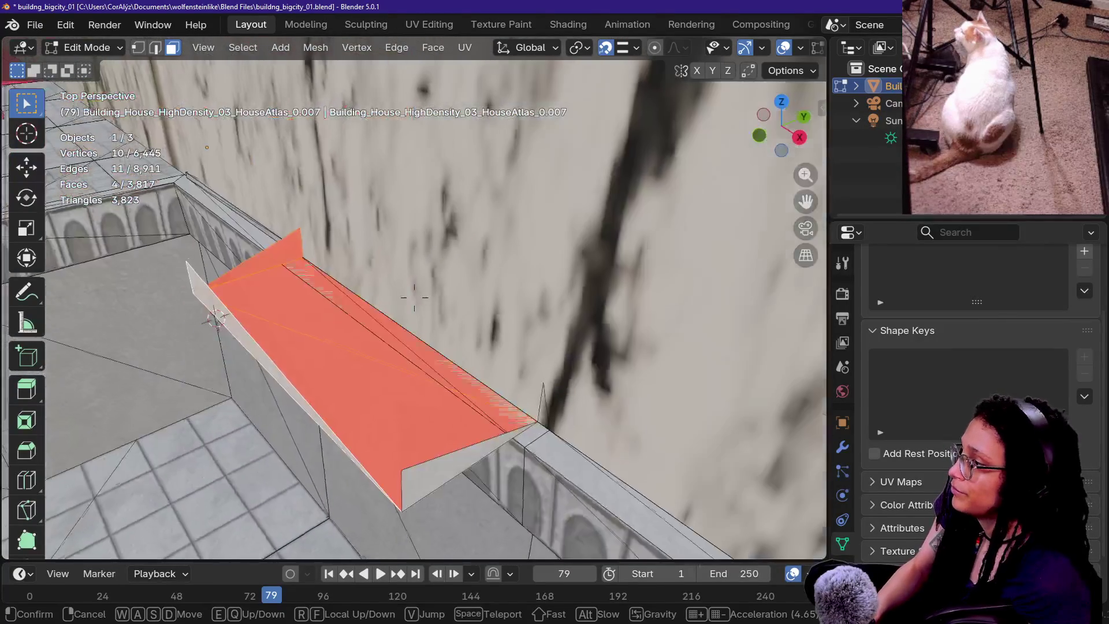
click(477, 440)
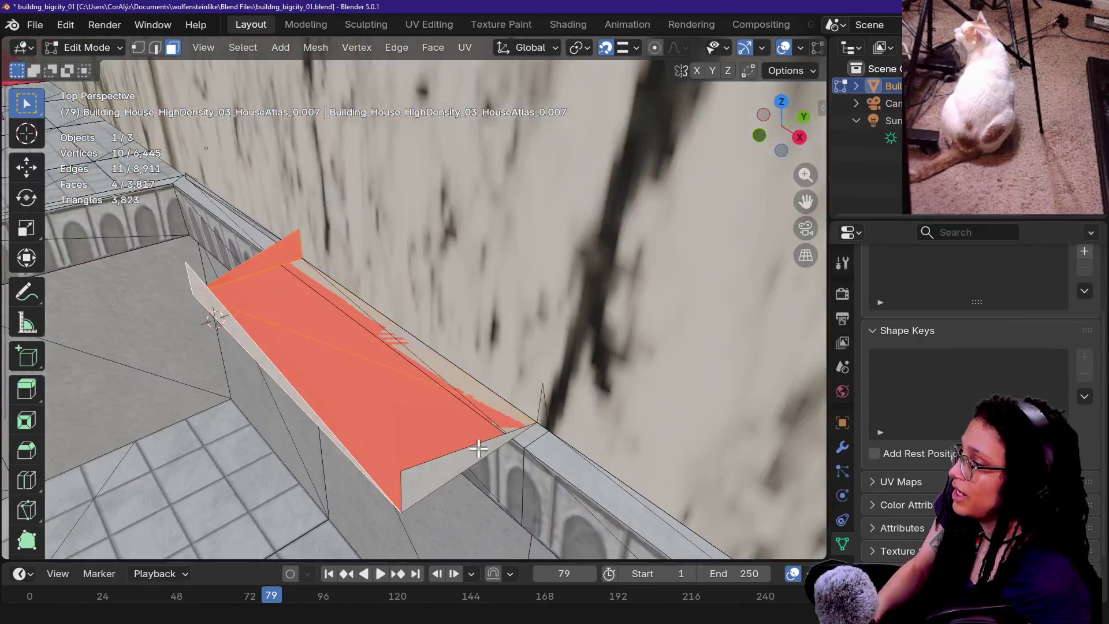
key(x)
click(421, 410)
- Select the dark roof patch and delete its faces
key(shift+grave)
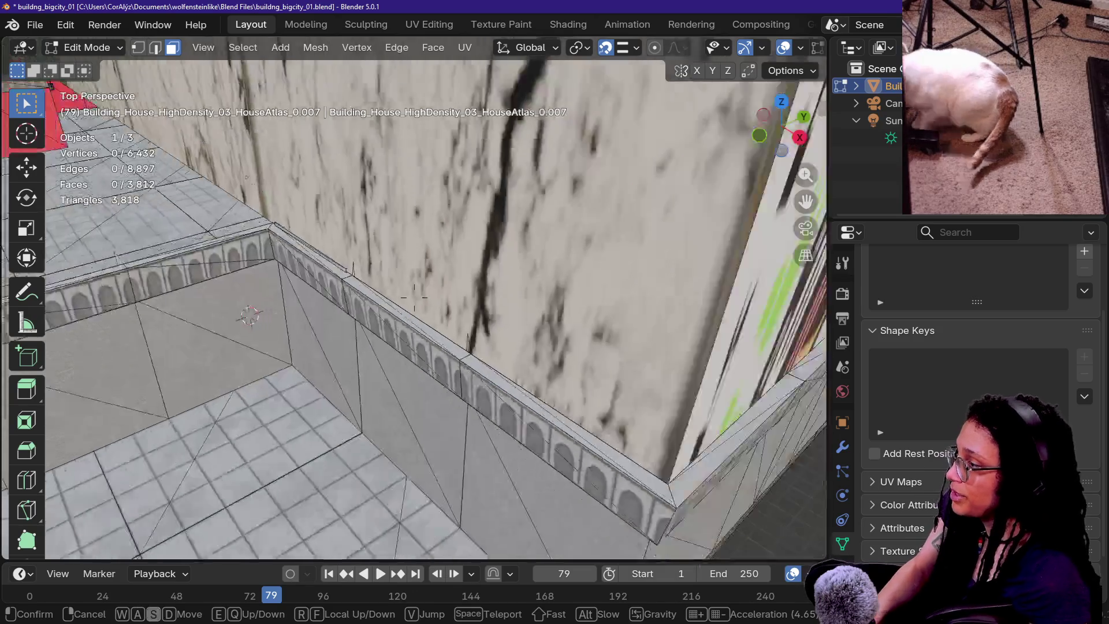
key(w)
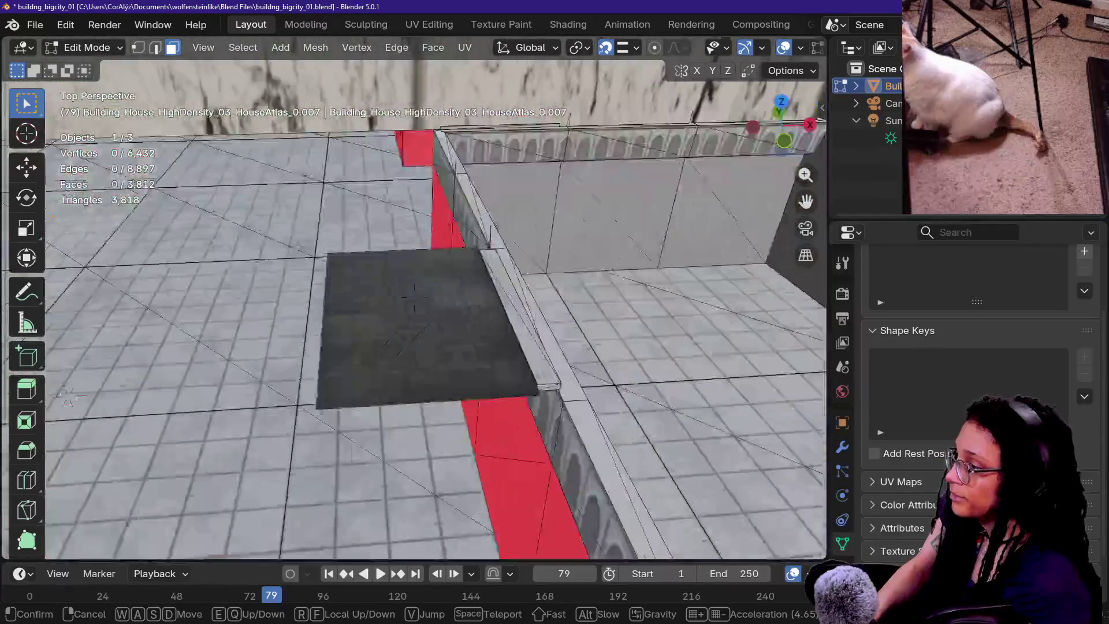
key(s)
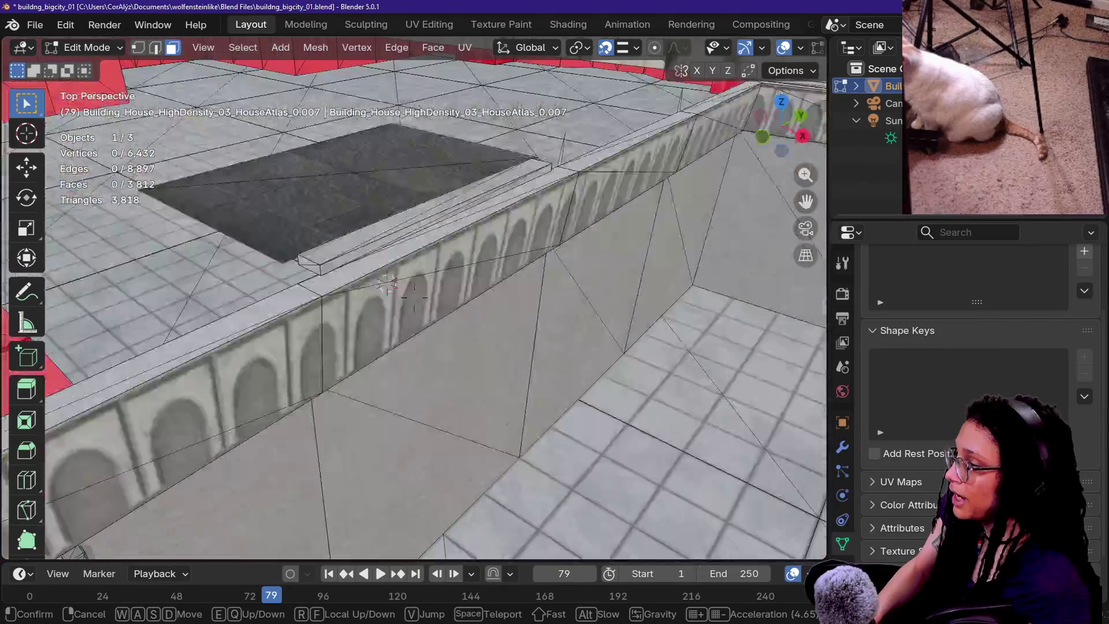
click(443, 424)
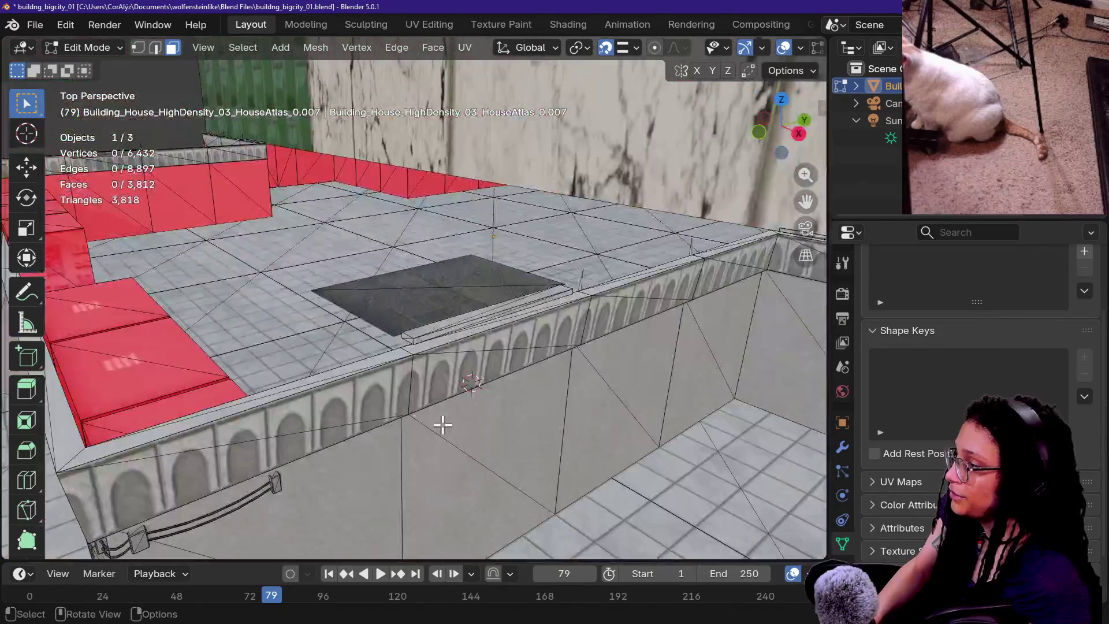
click(412, 271)
key(x)
click(416, 314)
key(shift+grave)
- Select the loose parapet beam with two faces plus L for linked, and delete its faces
key(w)
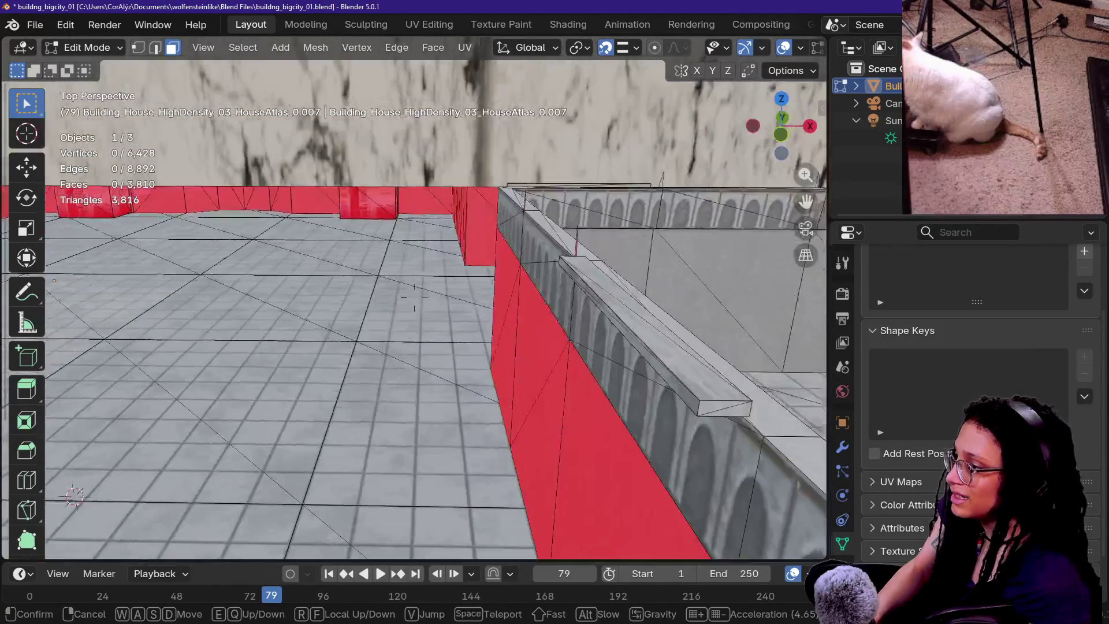
click(539, 335)
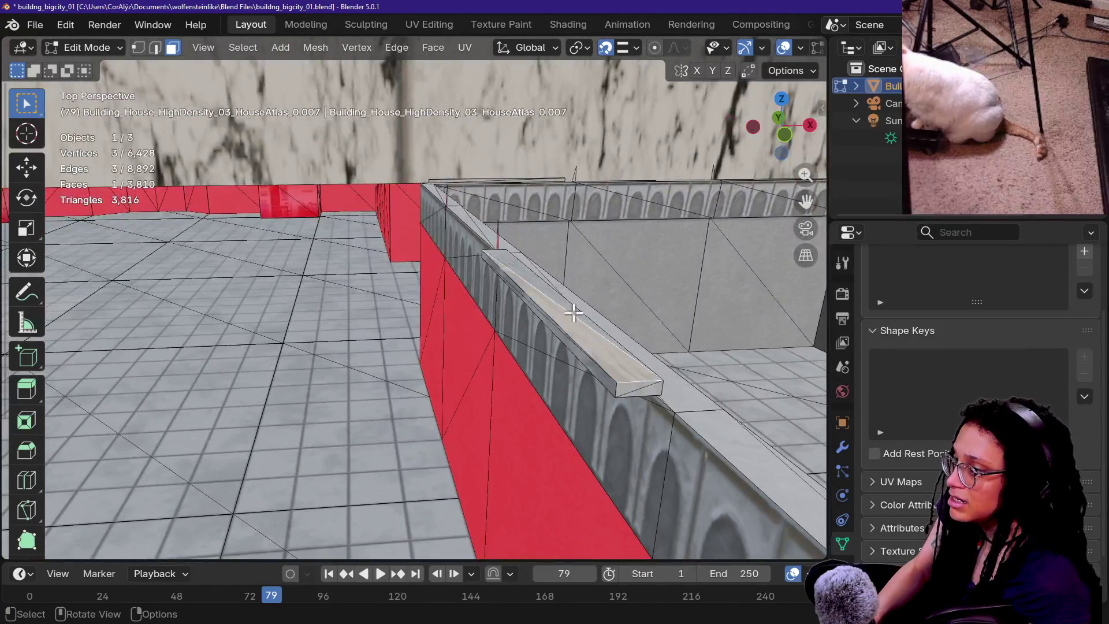
shift+click(562, 321)
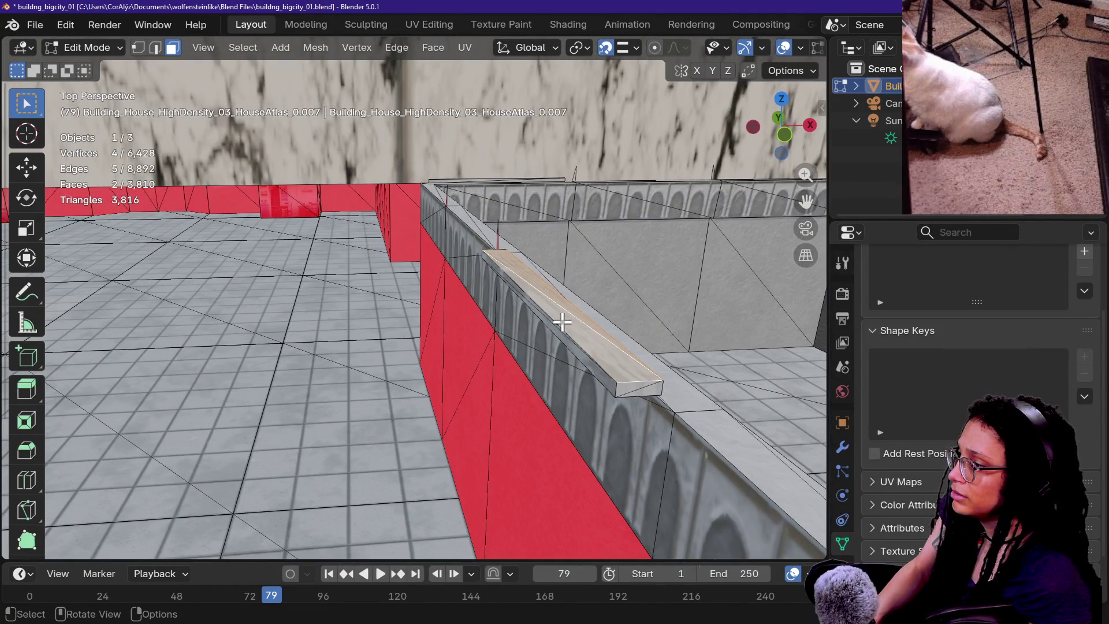
key(l)
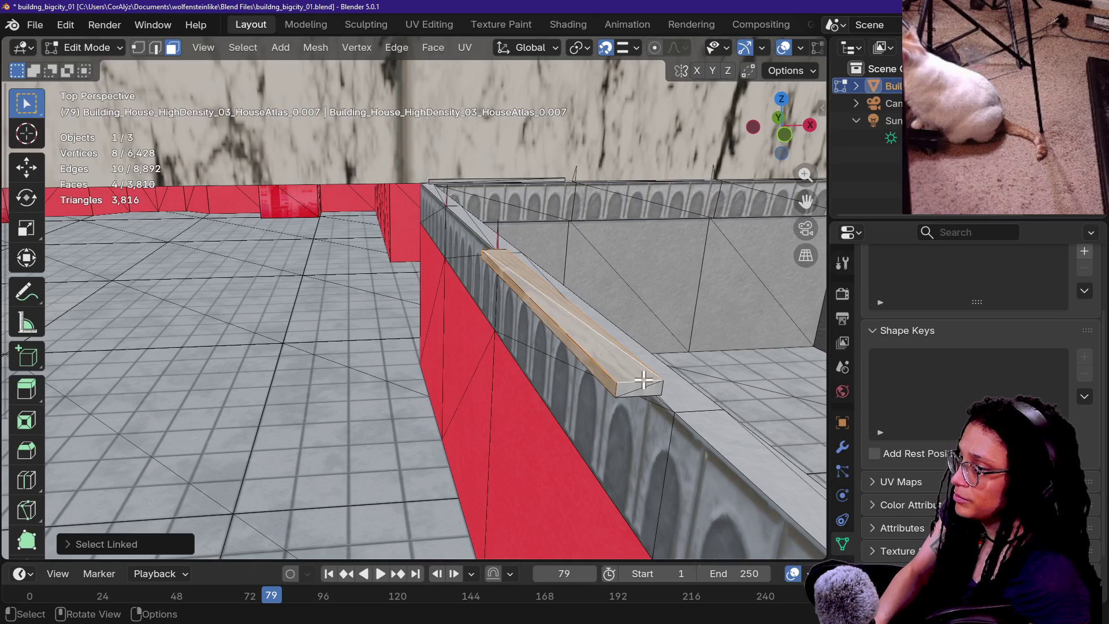
key(x)
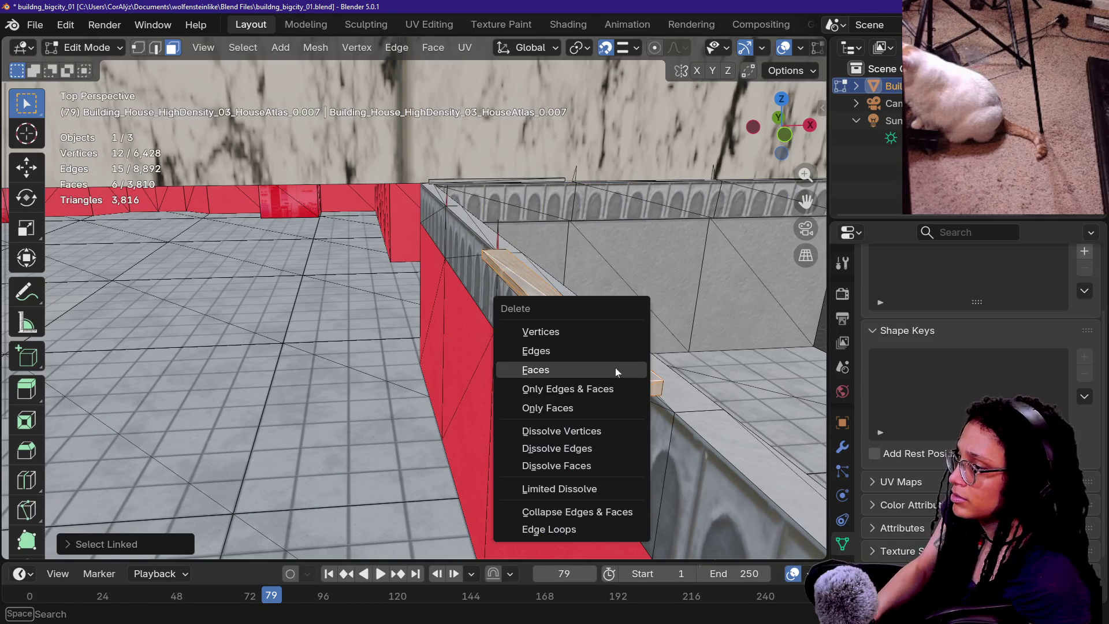
click(615, 367)
key(shift+grave)
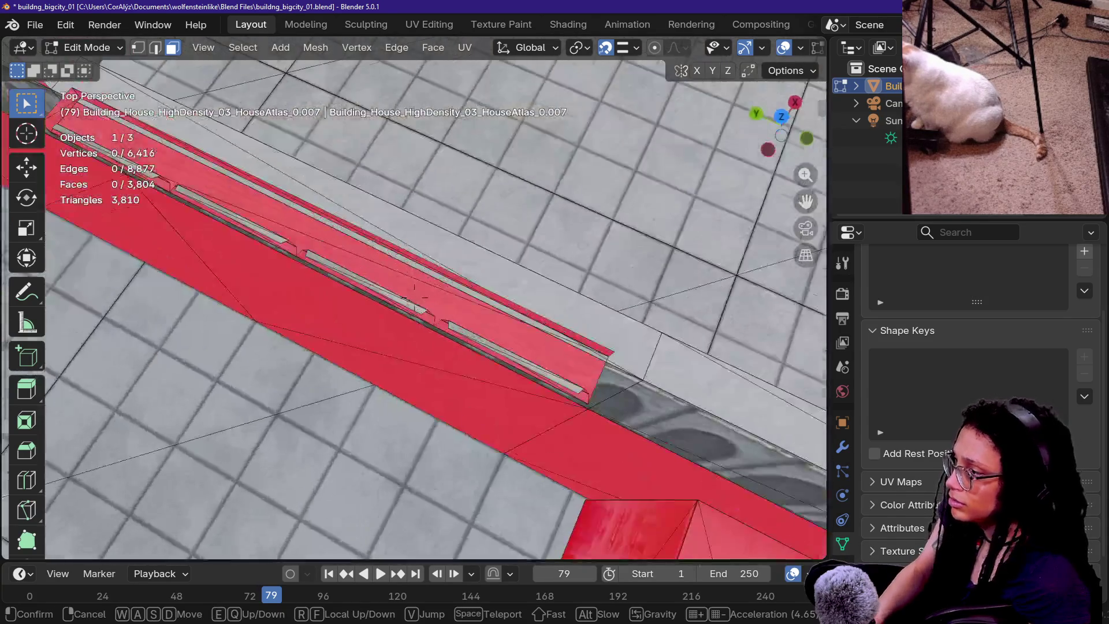
key(Escape)
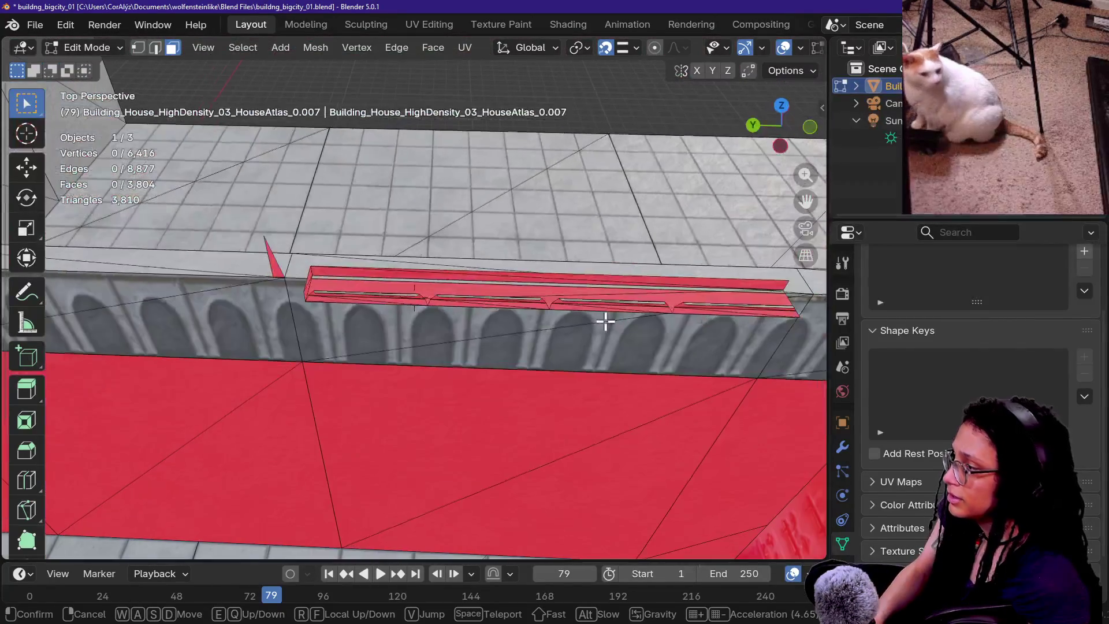
- Select the beam remnant faces and right-end triangle on the parapet top, then delete them
drag(314, 269, 627, 304)
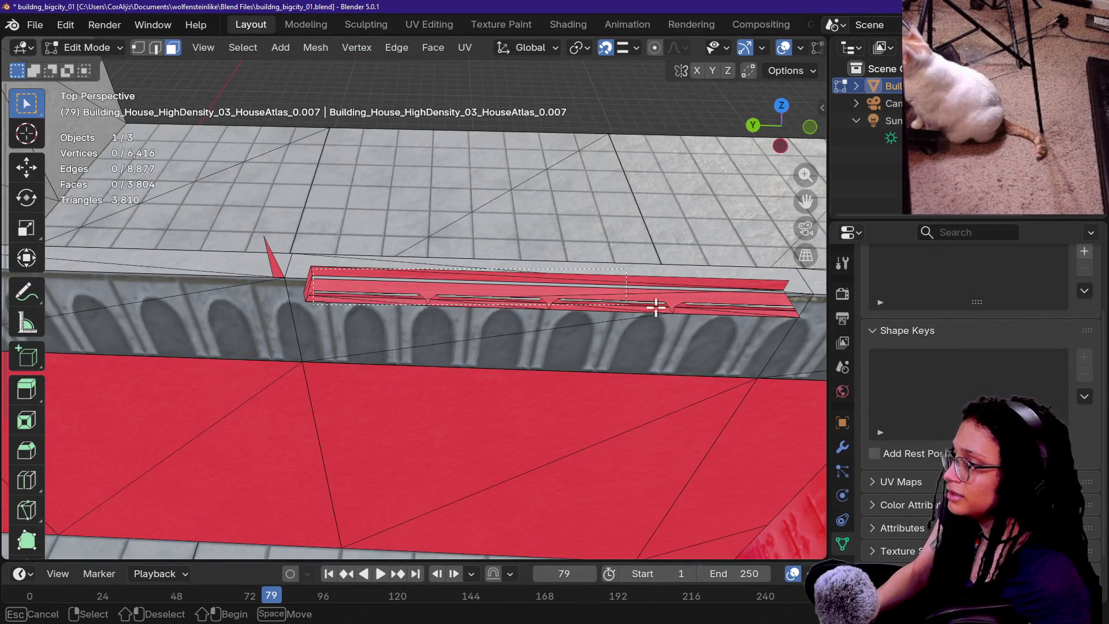
drag(793, 301, 782, 310)
click(683, 307)
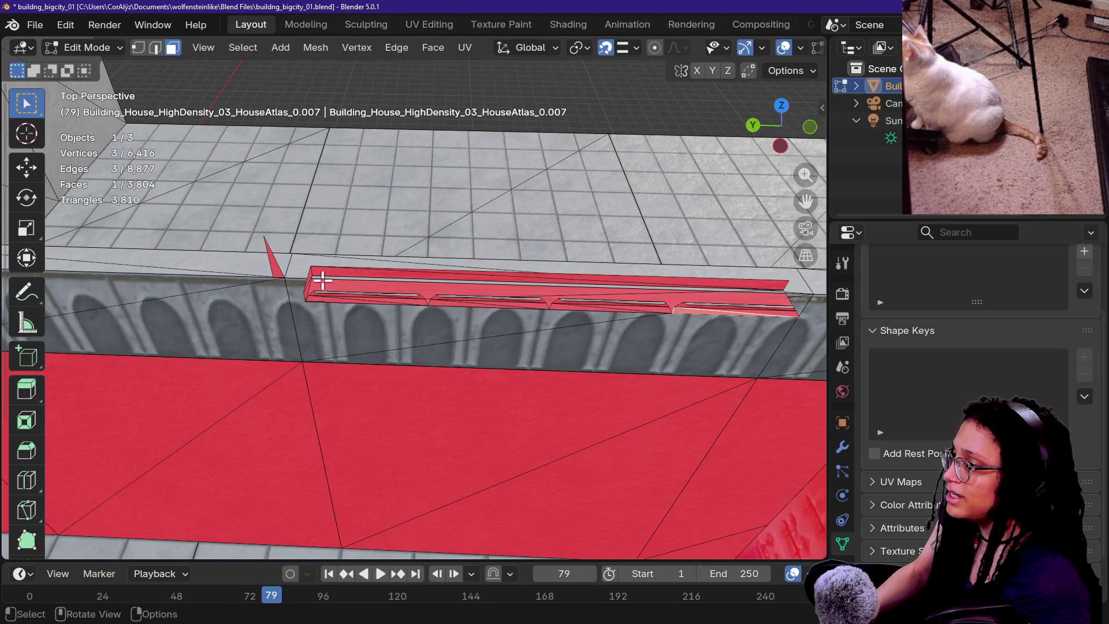
drag(402, 297, 401, 298)
key(x)
click(404, 300)
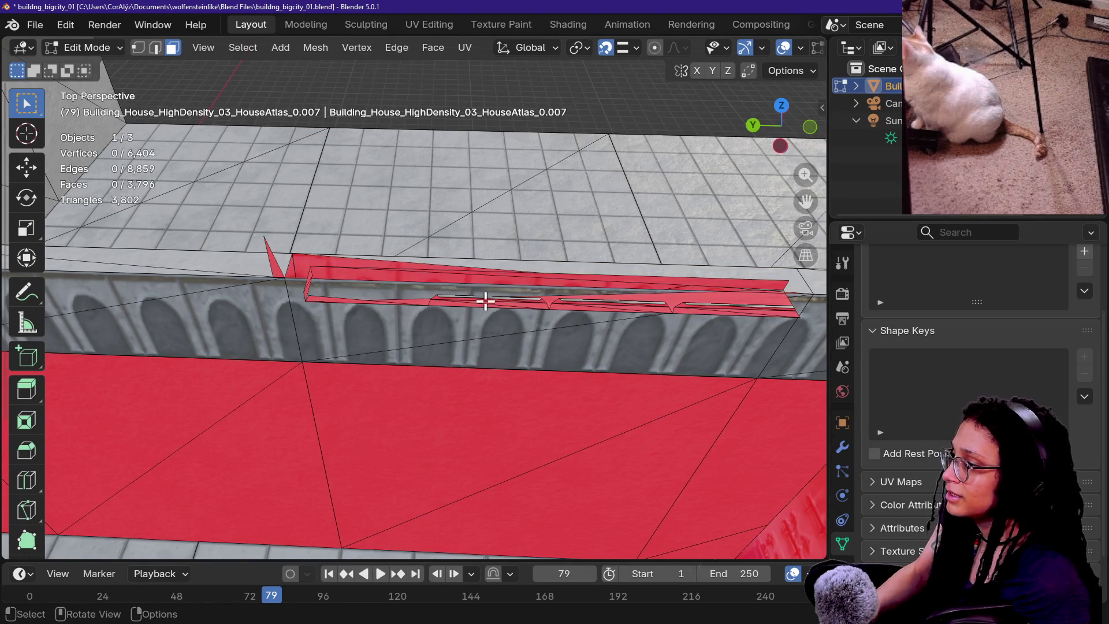
- Undo once, then delete the remaining sliver faces, leaving 6,410 vertices and 3,800 faces
click(304, 290)
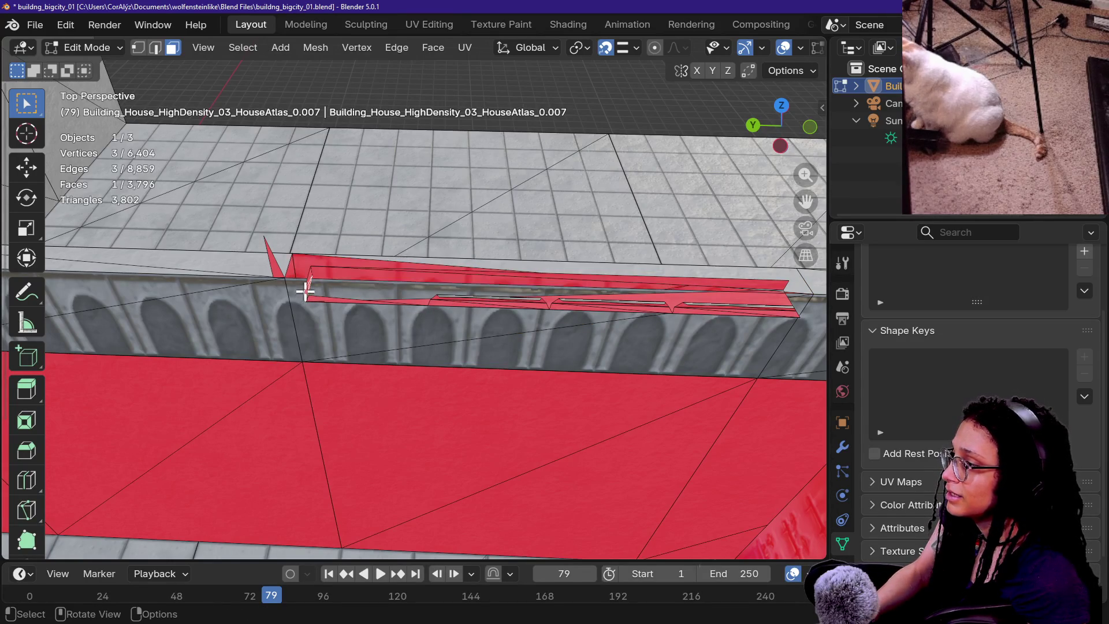
key(ctrl+z)
key(ctrl+z)
key(ctrl+z)
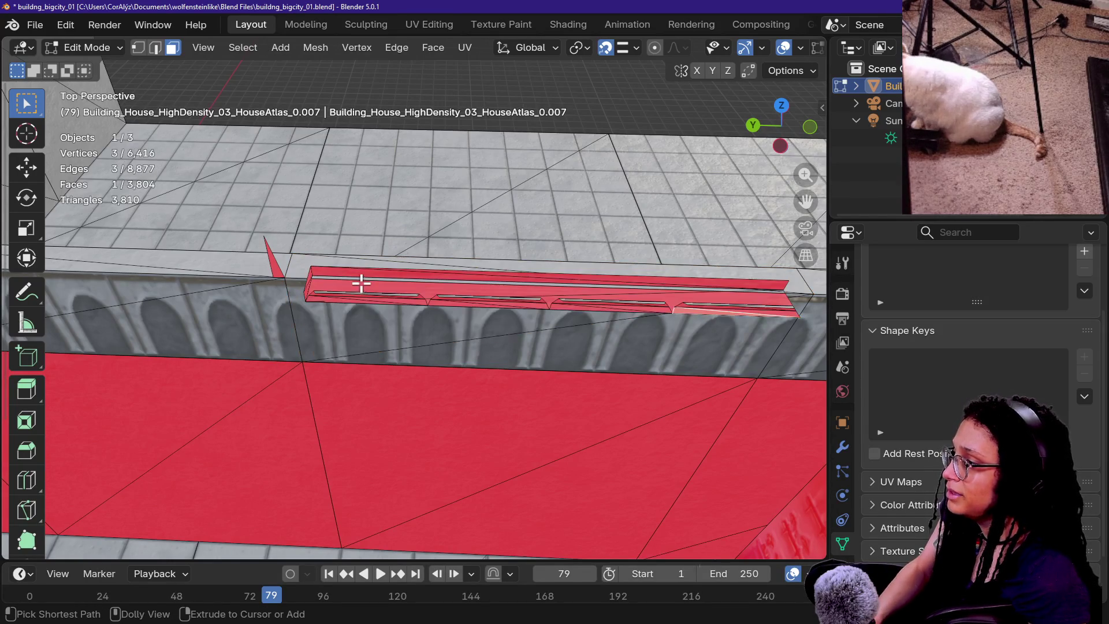
key(x)
click(339, 285)
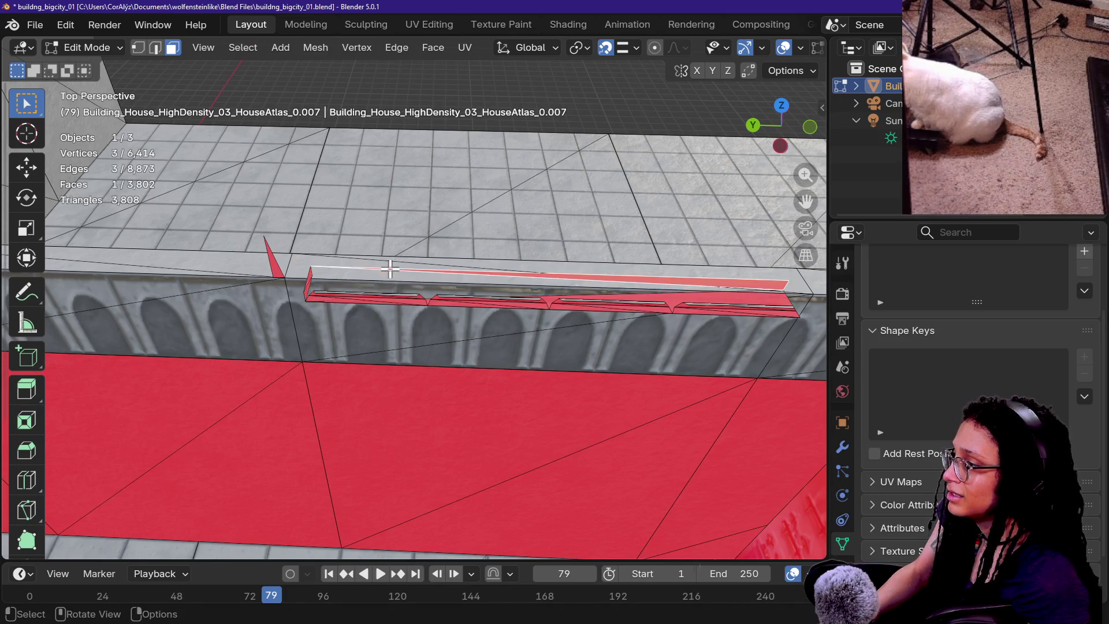
key(x)
click(325, 294)
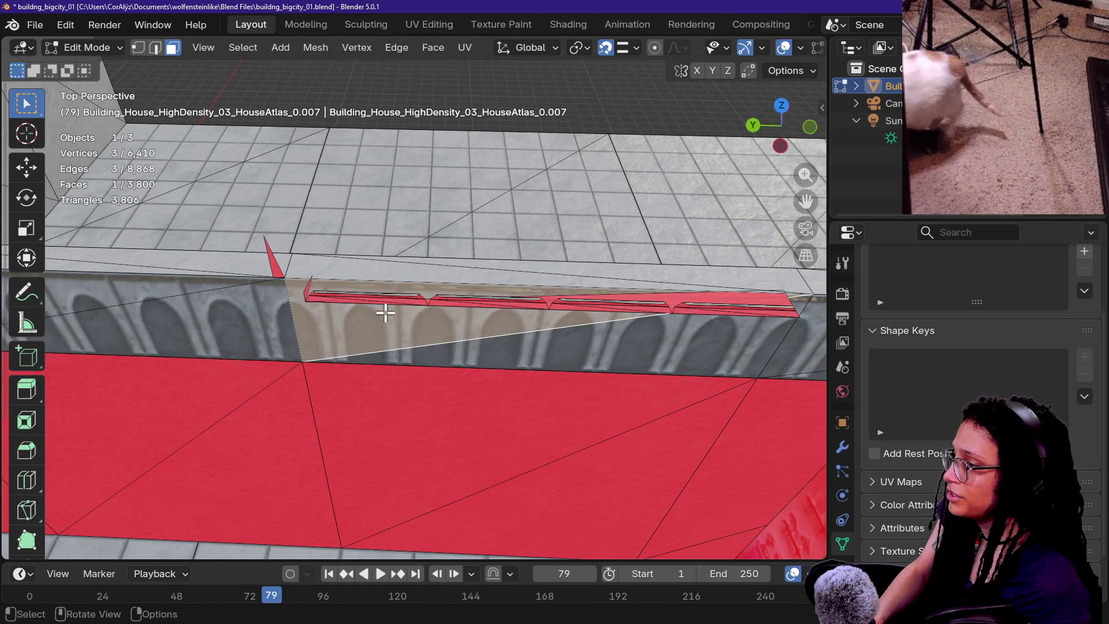
key(shift+grave)
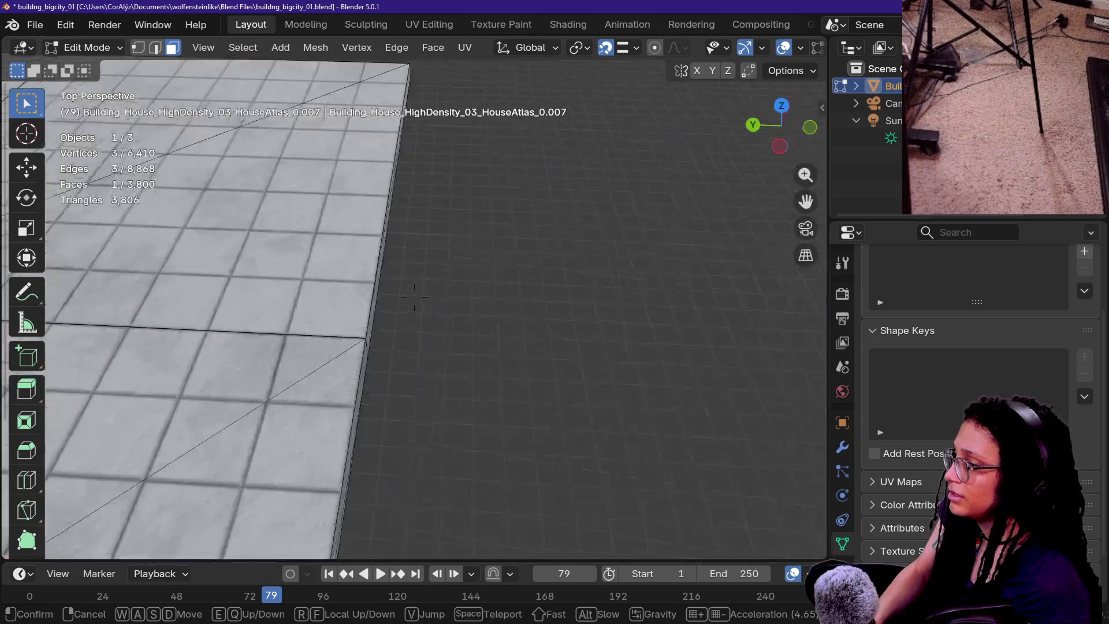
- Fly in walk mode to the far parapet, facing the arched wall band
key(w)
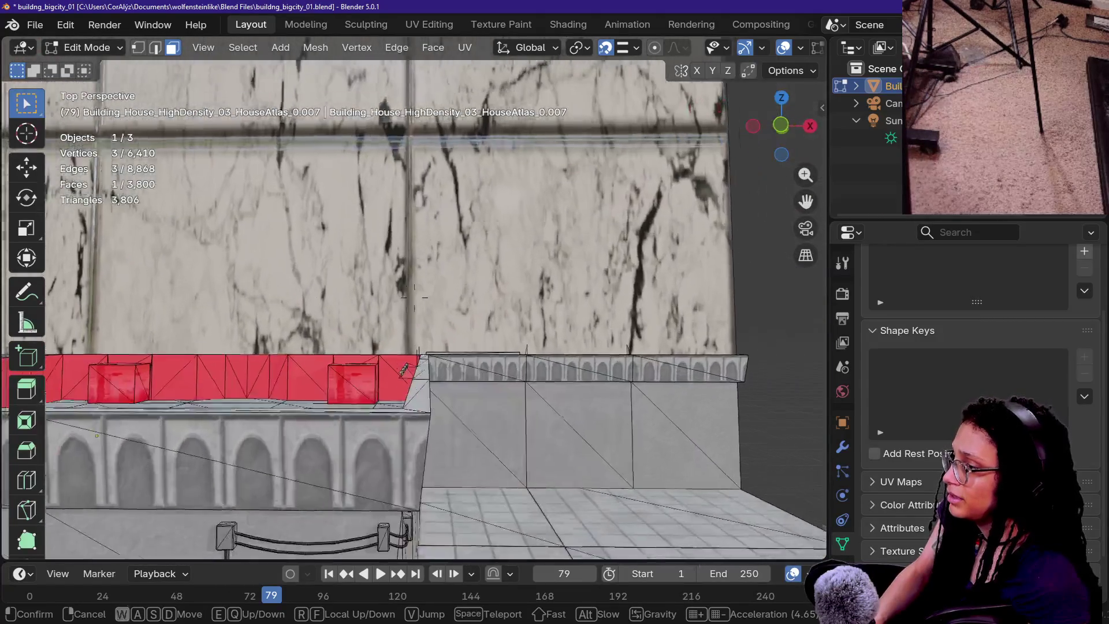
key(w)
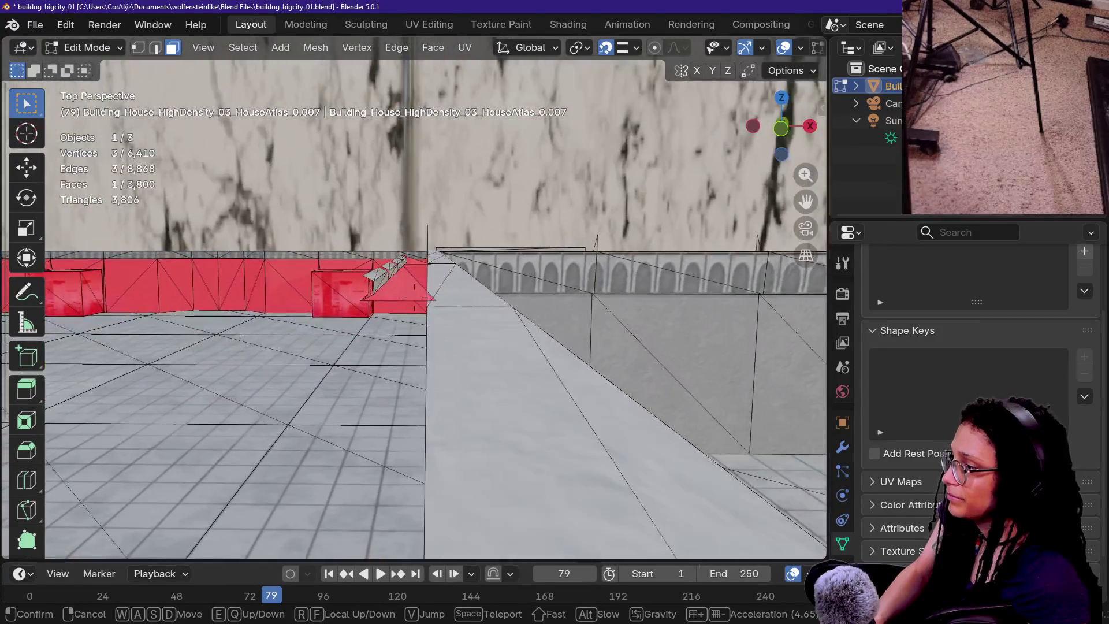
key(w)
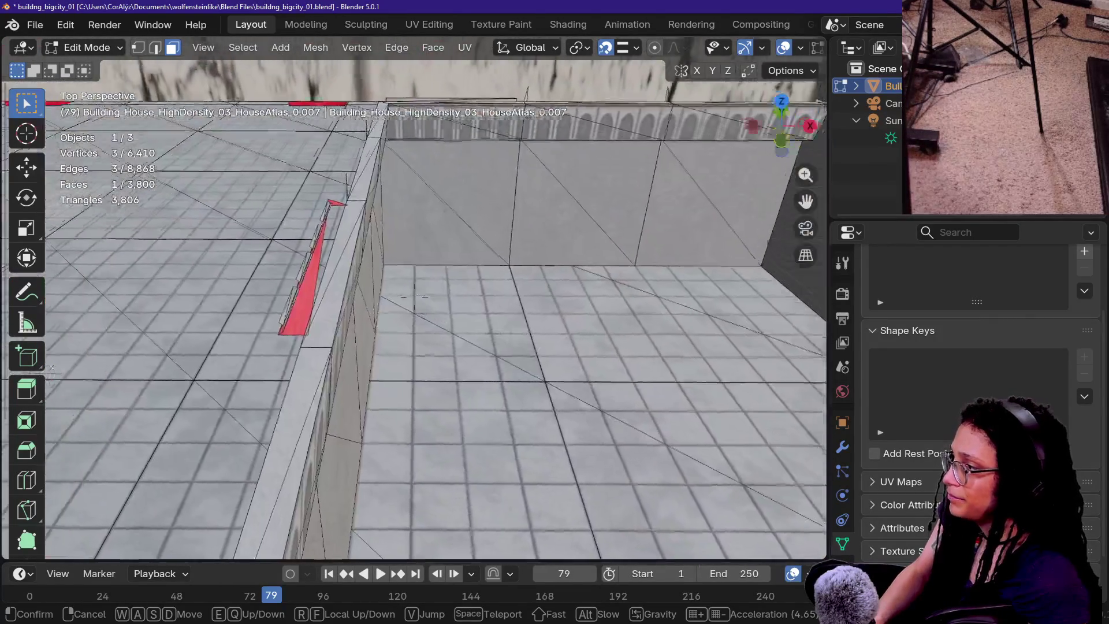
key(w)
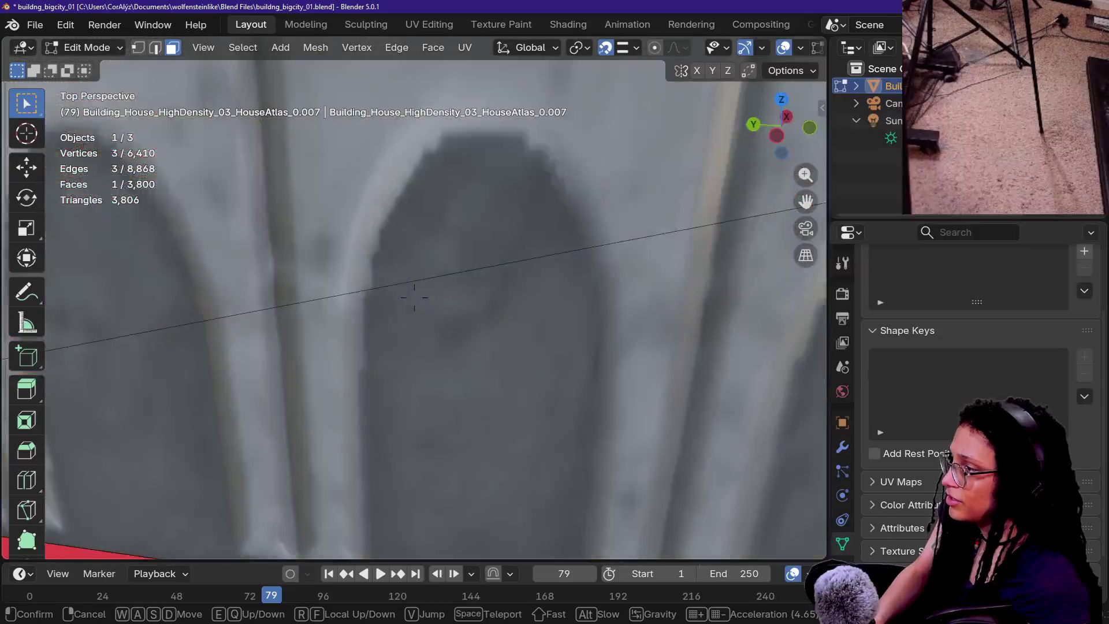
key(w)
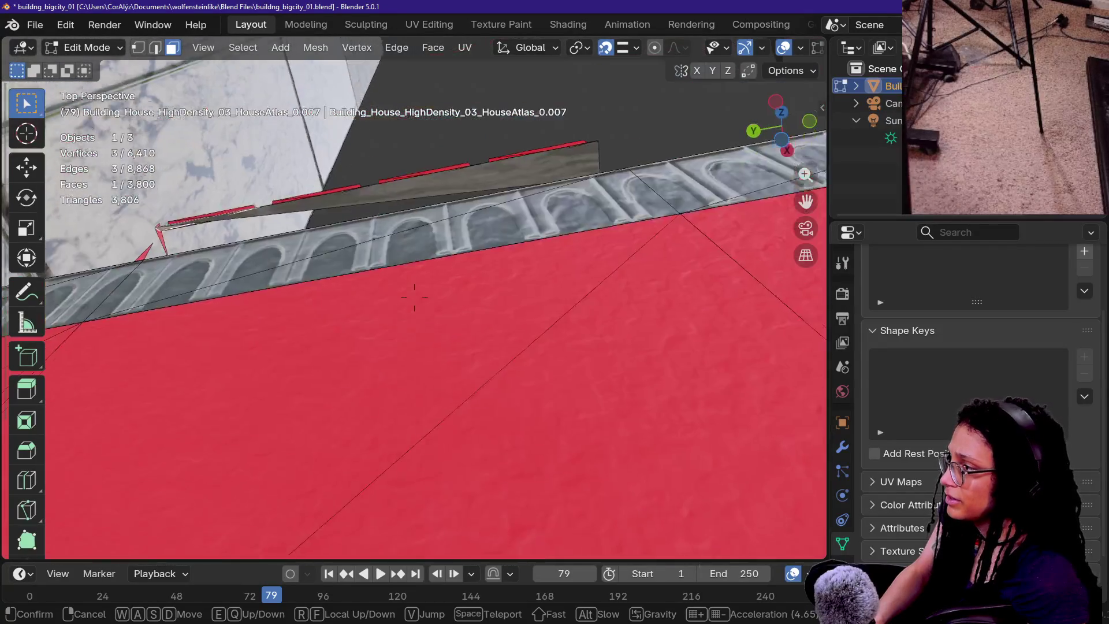
click(414, 297)
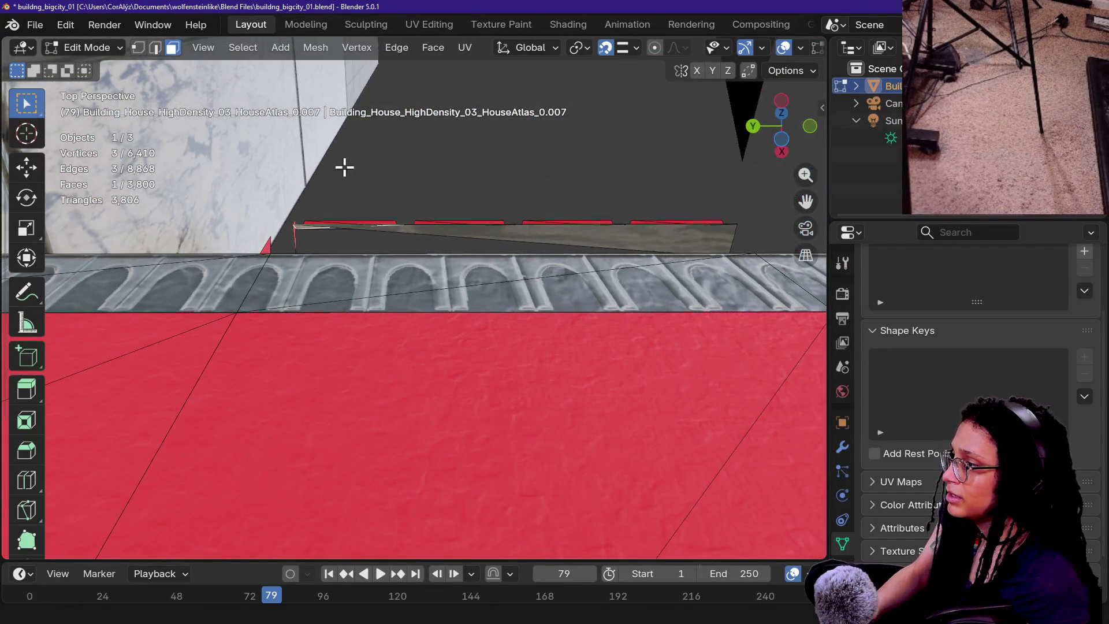
- Delete the first two runs of leftover strip faces above the parapet
drag(656, 219, 748, 238)
key(x)
click(739, 240)
mouse_move(295, 224)
mouse_down()
mouse_move(631, 247)
mouse_move(707, 223)
mouse_move(752, 233)
mouse_up()
key(x)
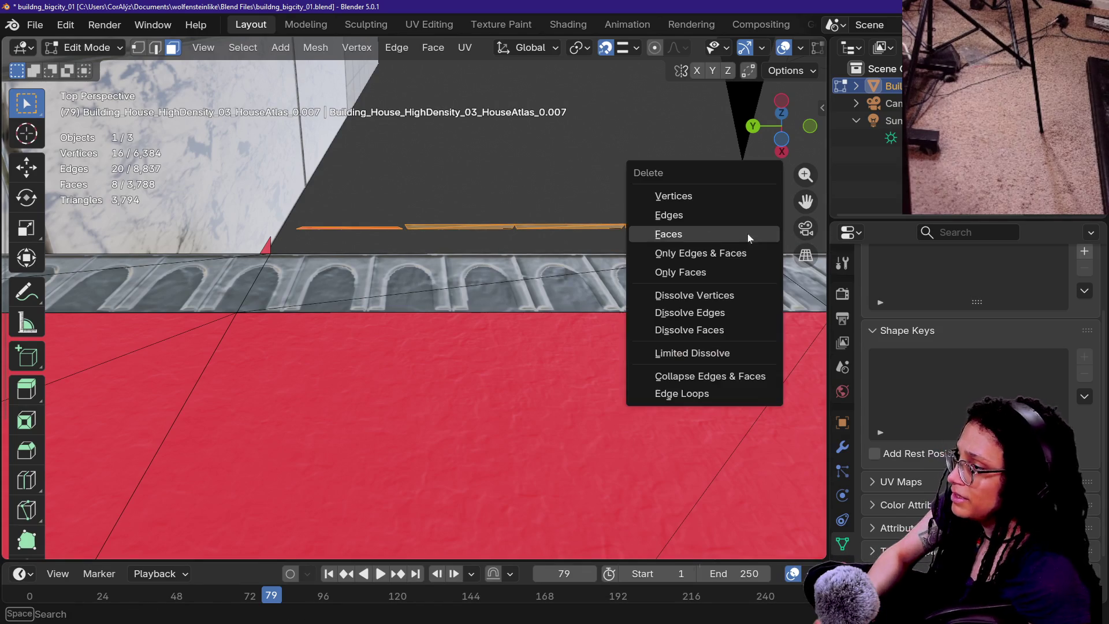
click(649, 237)
- Delete the last parapet strips and corner triangle, leaving 6,353 vertices and 3,773 faces
drag(388, 211, 735, 240)
key(x)
click(739, 241)
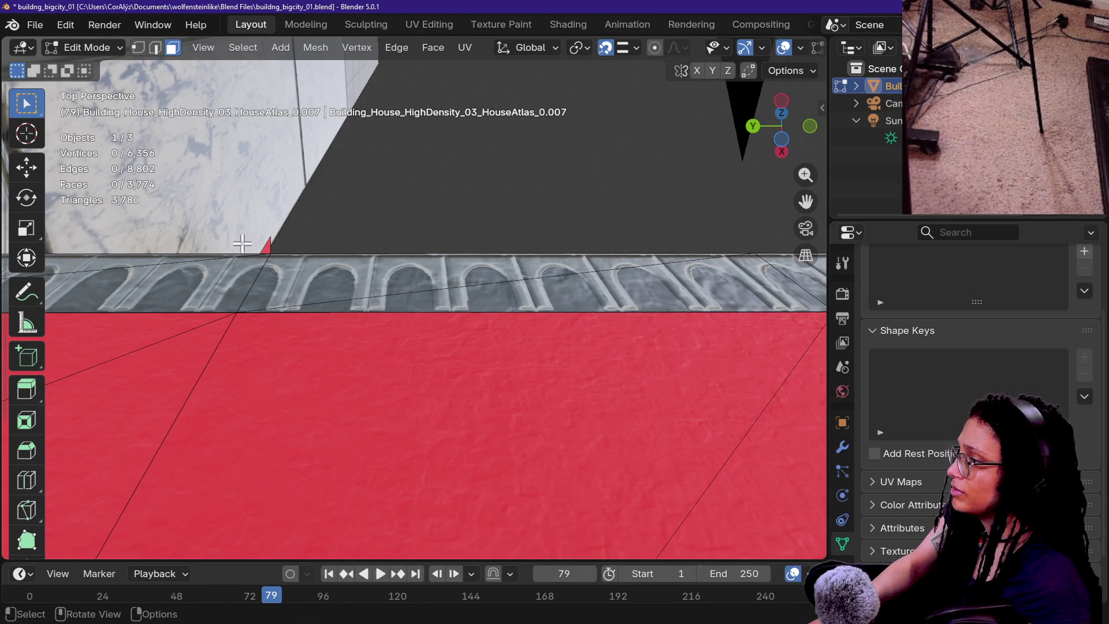
drag(268, 249, 356, 256)
key(x)
click(359, 255)
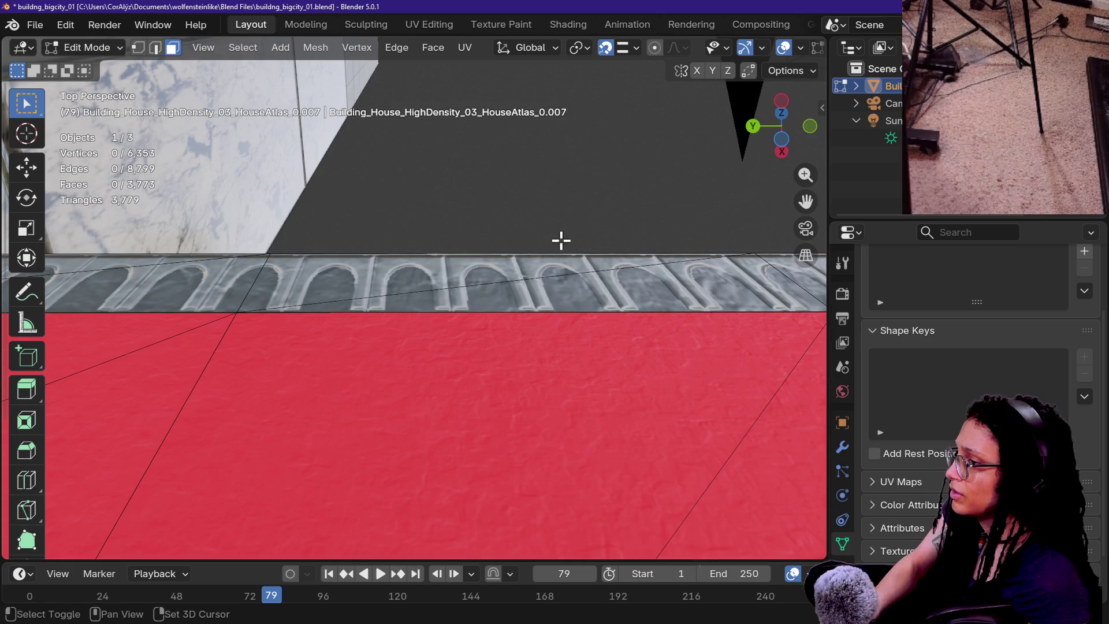
key(shift+grave)
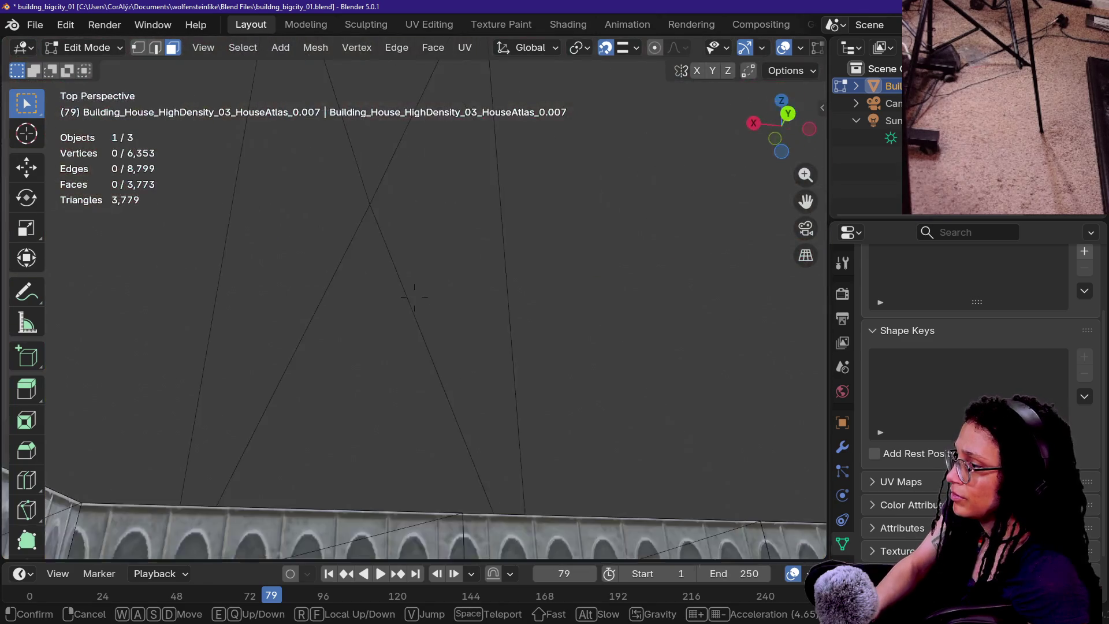
- Pull back over the red roof and delete the stray roof faces above the wall
key(s)
key(w)
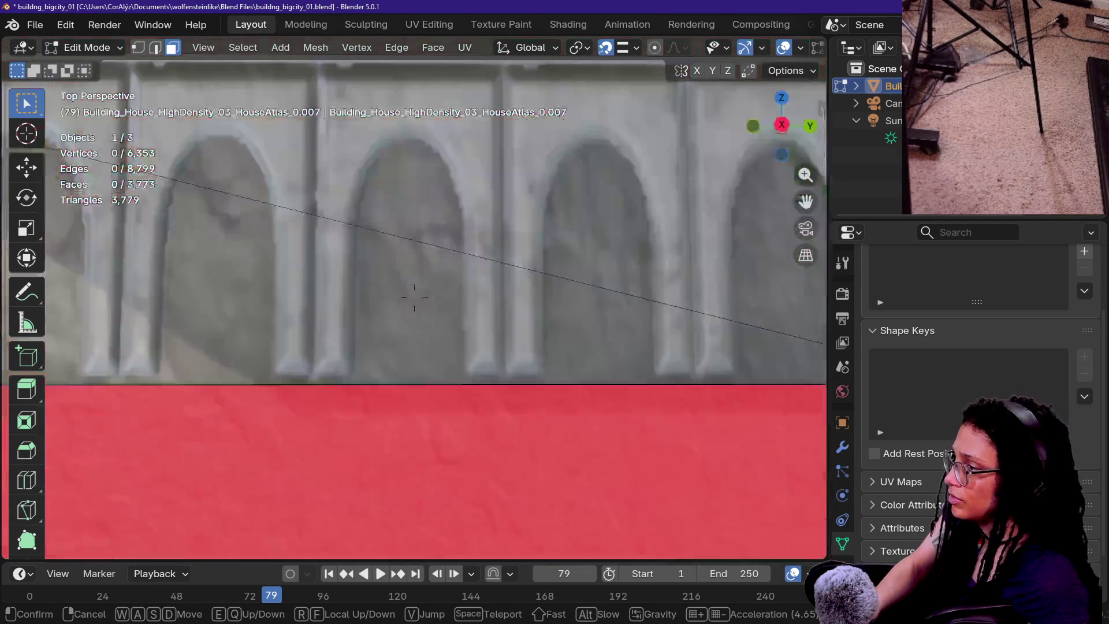
key(s)
click(561, 241)
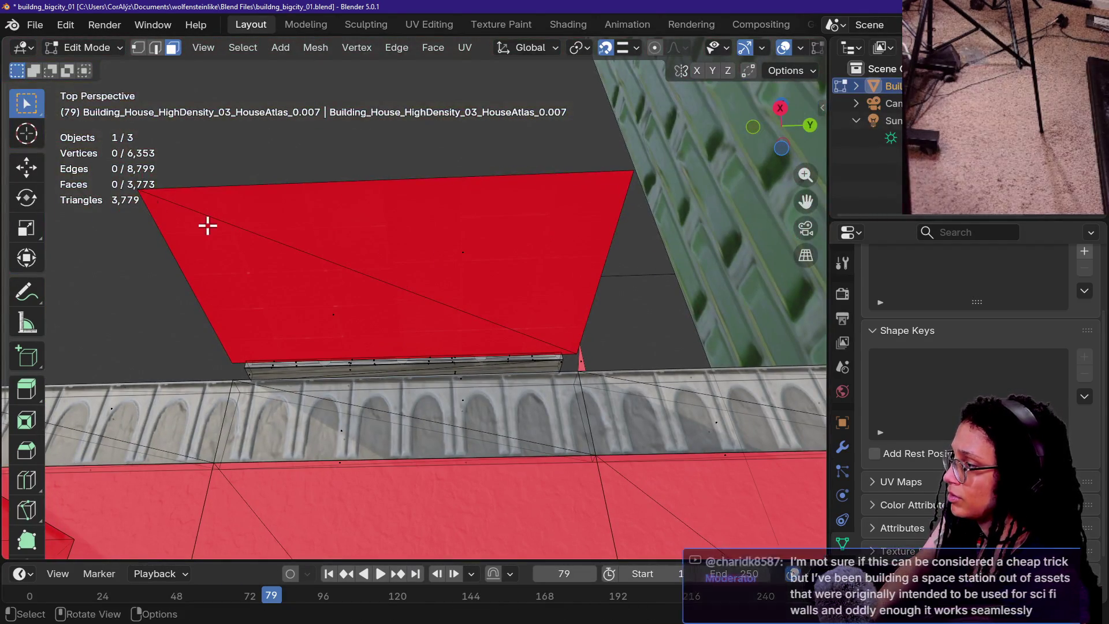
mouse_move(128, 161)
mouse_down()
mouse_move(642, 334)
mouse_move(604, 362)
mouse_move(613, 364)
mouse_up()
key(x)
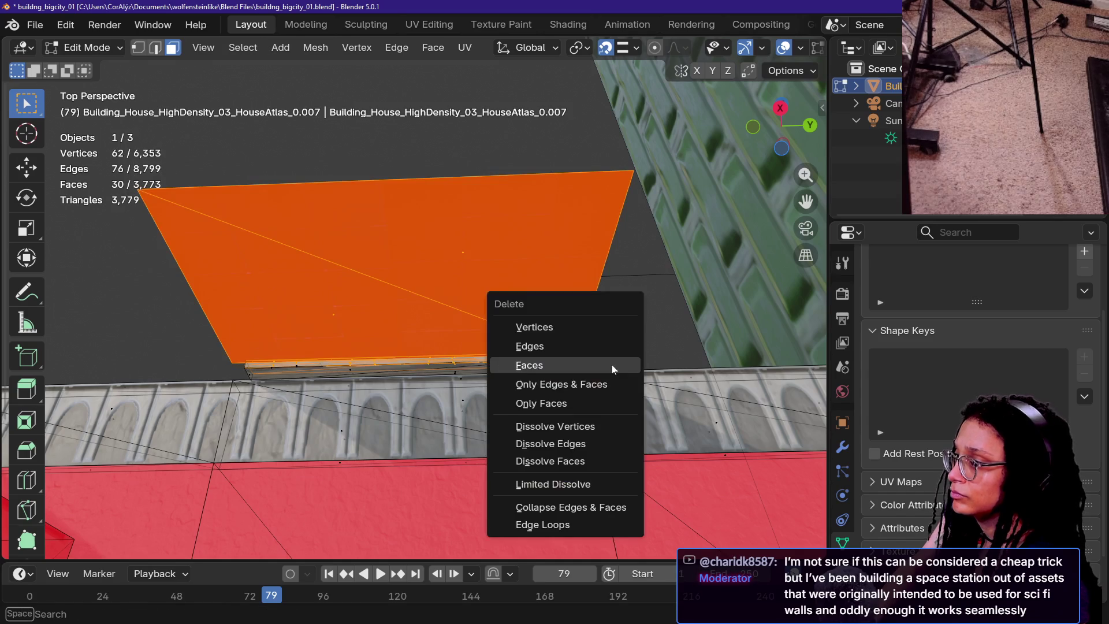
click(611, 365)
mouse_move(236, 266)
mouse_down()
mouse_move(384, 367)
mouse_move(587, 379)
mouse_move(581, 364)
mouse_up()
- Walk the view along the arched wall to locate the thin strip above it
key(shift+grave)
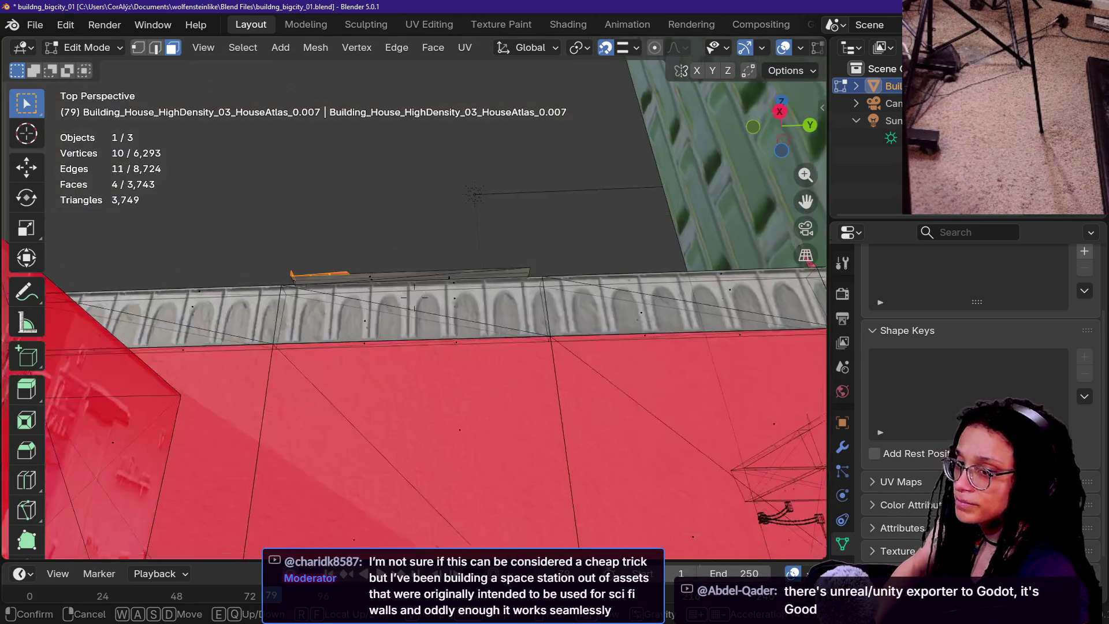
key(s)
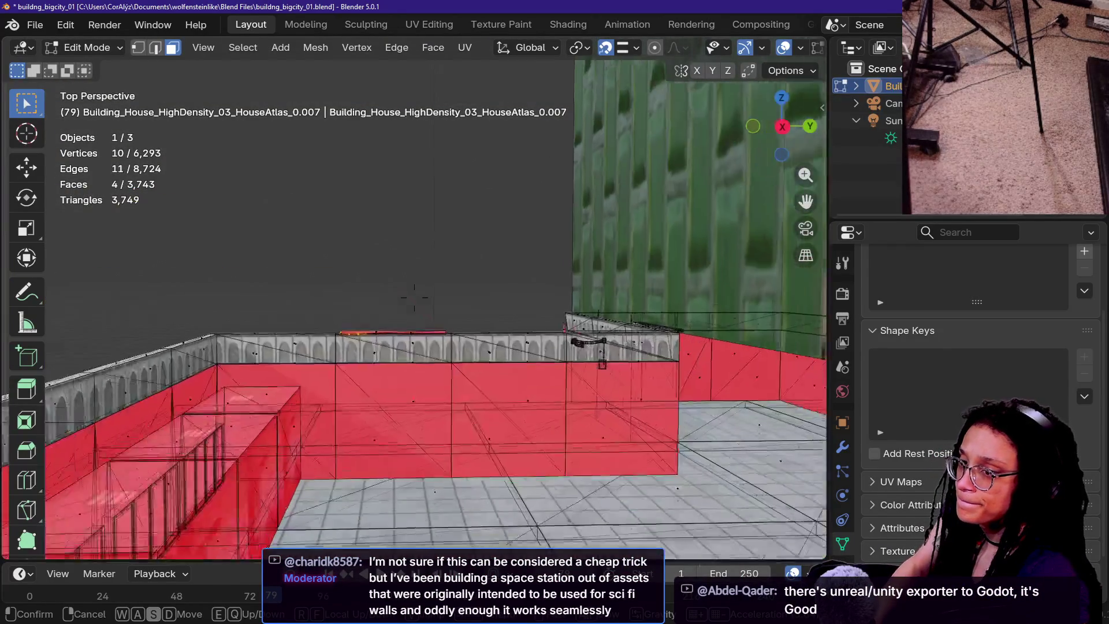
key(w)
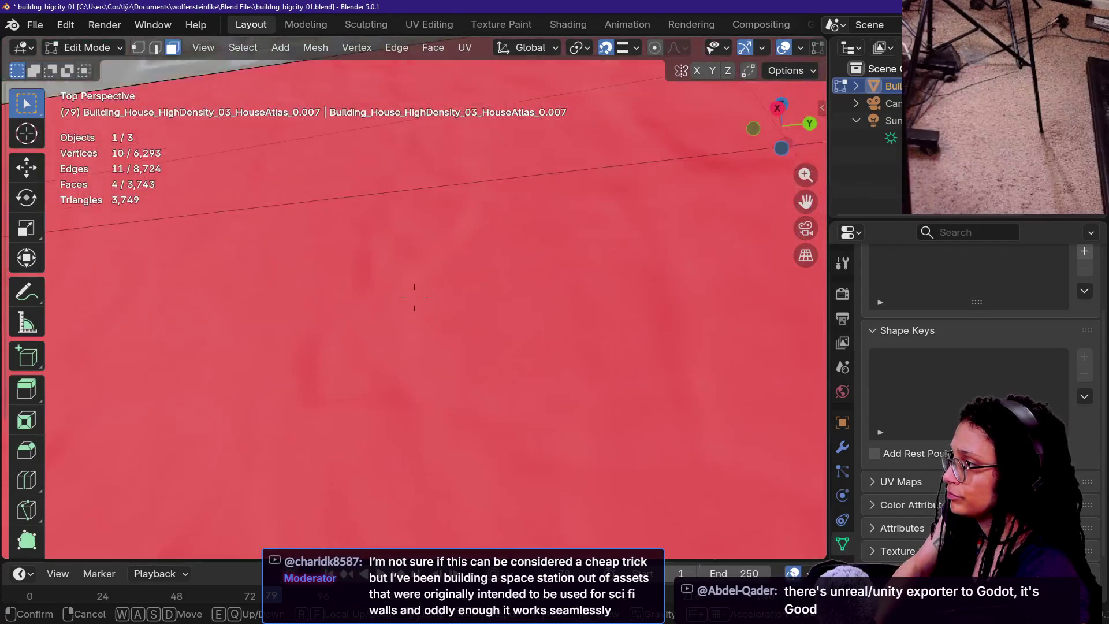
key(s)
key(a)
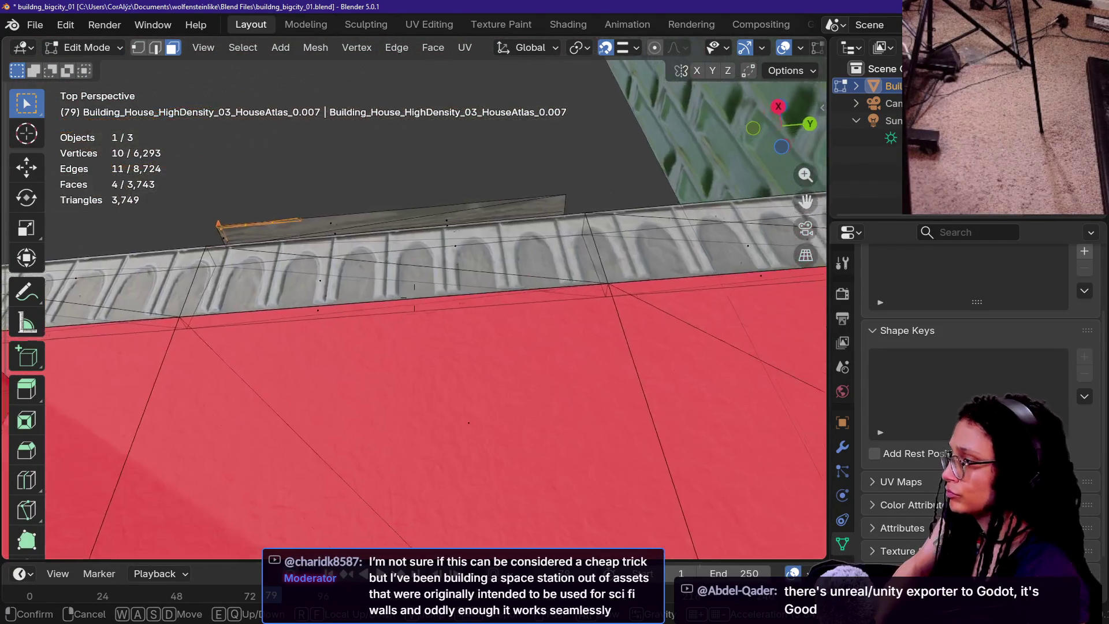
key(w)
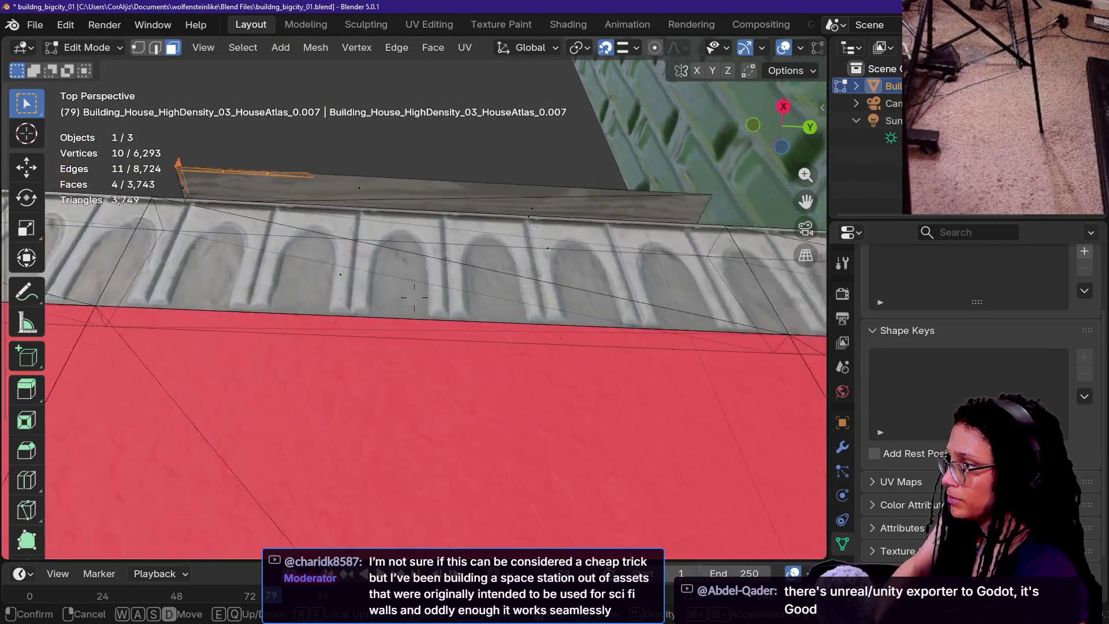
key(d)
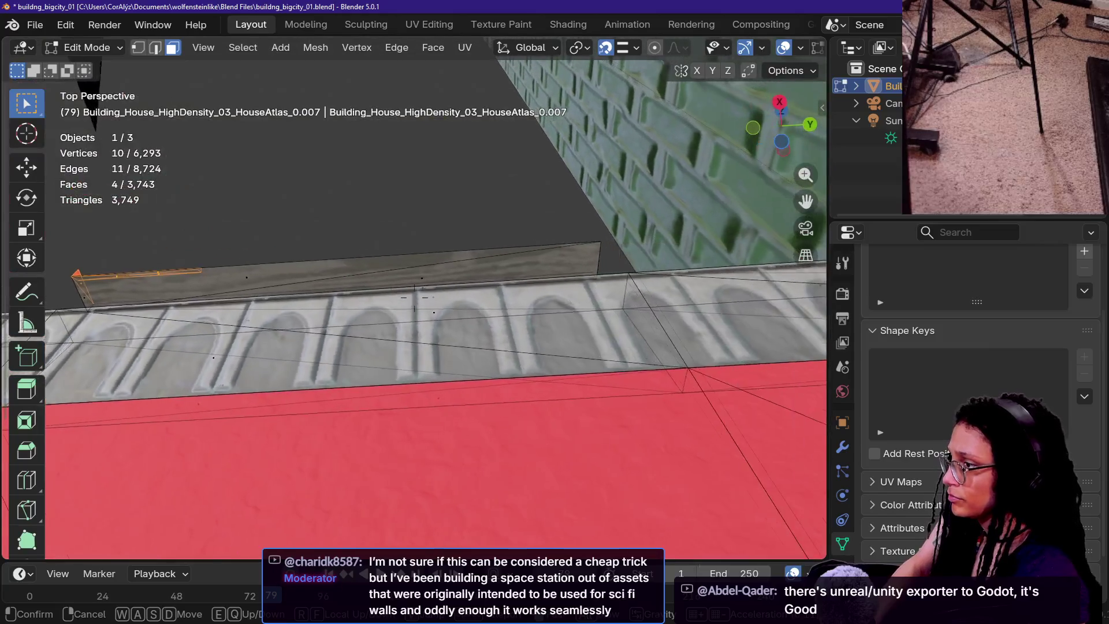
click(179, 292)
- Select the thin strip above the arched wall and delete its faces, reaching 3,737 faces
mouse_move(89, 246)
mouse_down()
mouse_move(369, 260)
mouse_move(479, 202)
mouse_up()
key(shift+grave)
key(w)
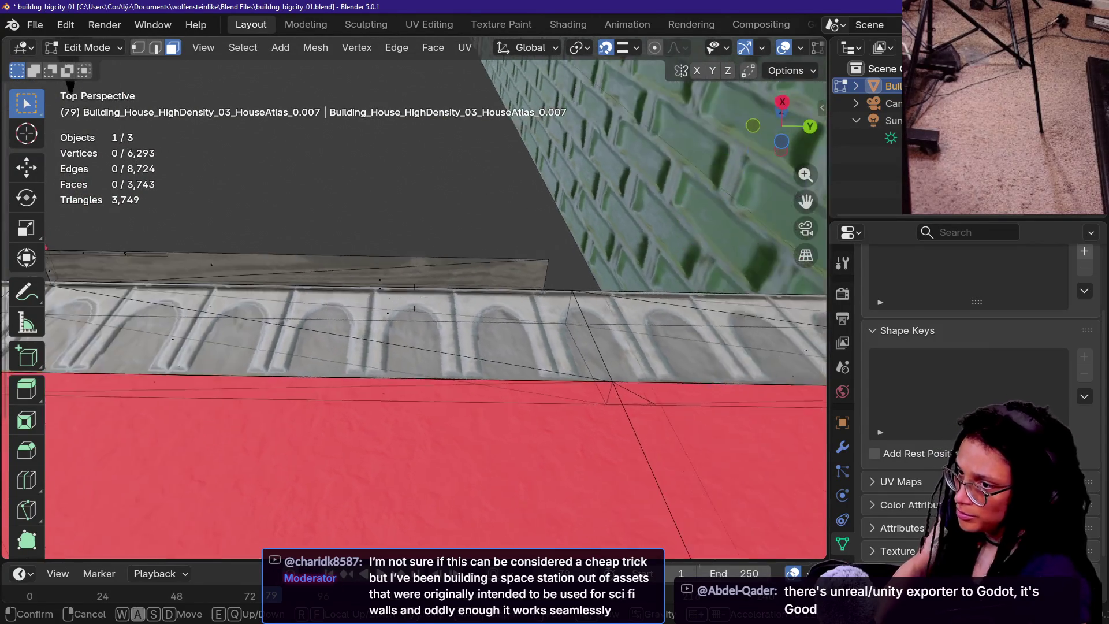
key(s)
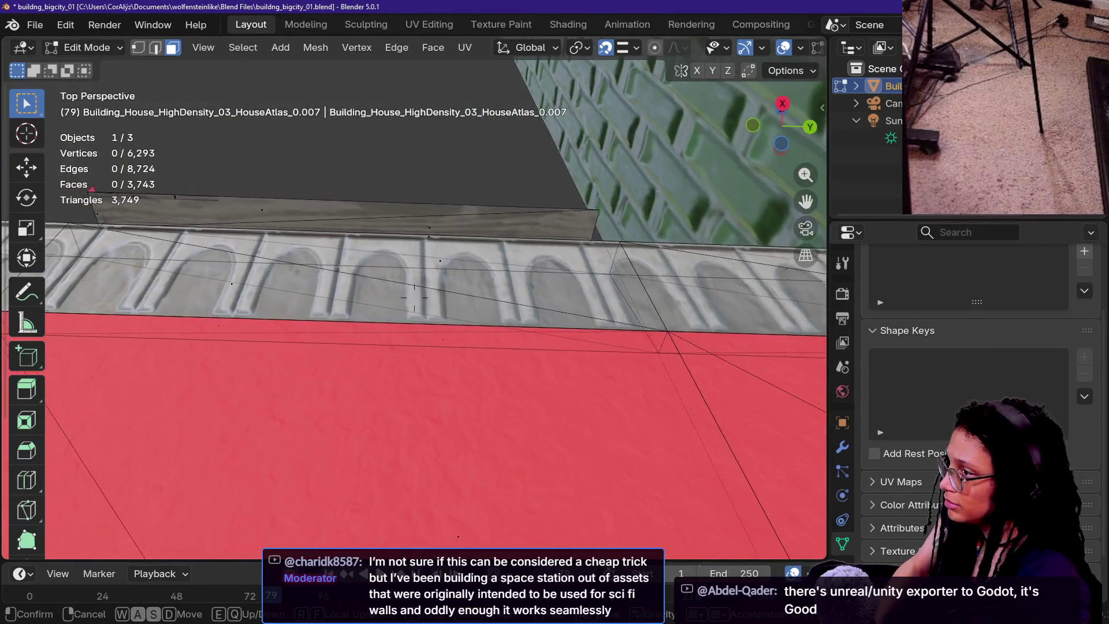
click(530, 219)
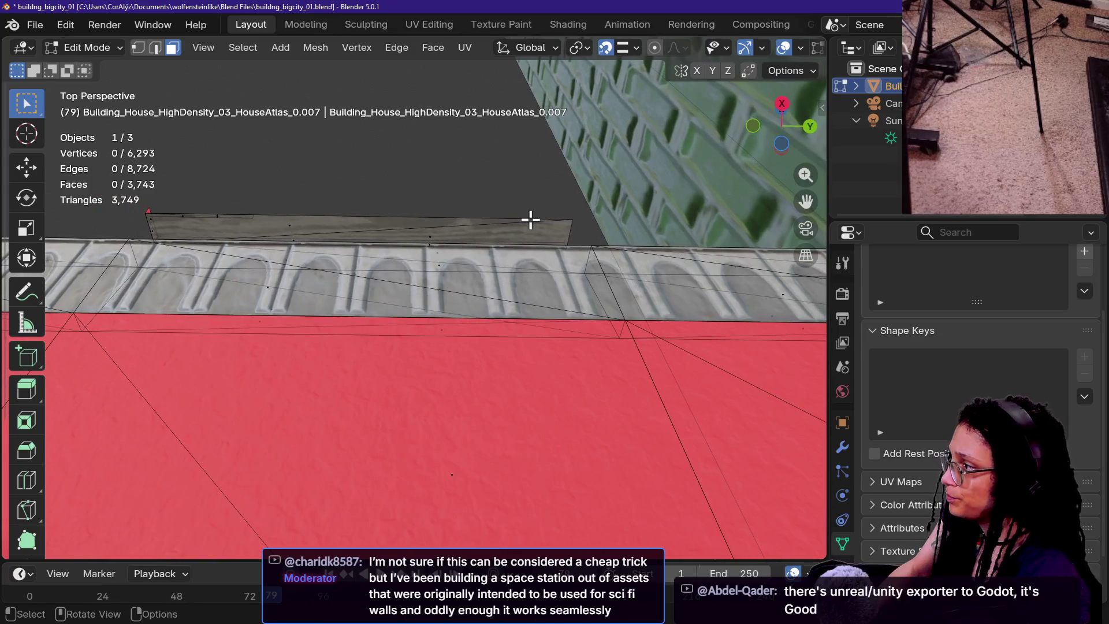
mouse_move(140, 169)
mouse_down()
mouse_move(585, 237)
mouse_move(572, 234)
mouse_up()
key(x)
click(571, 235)
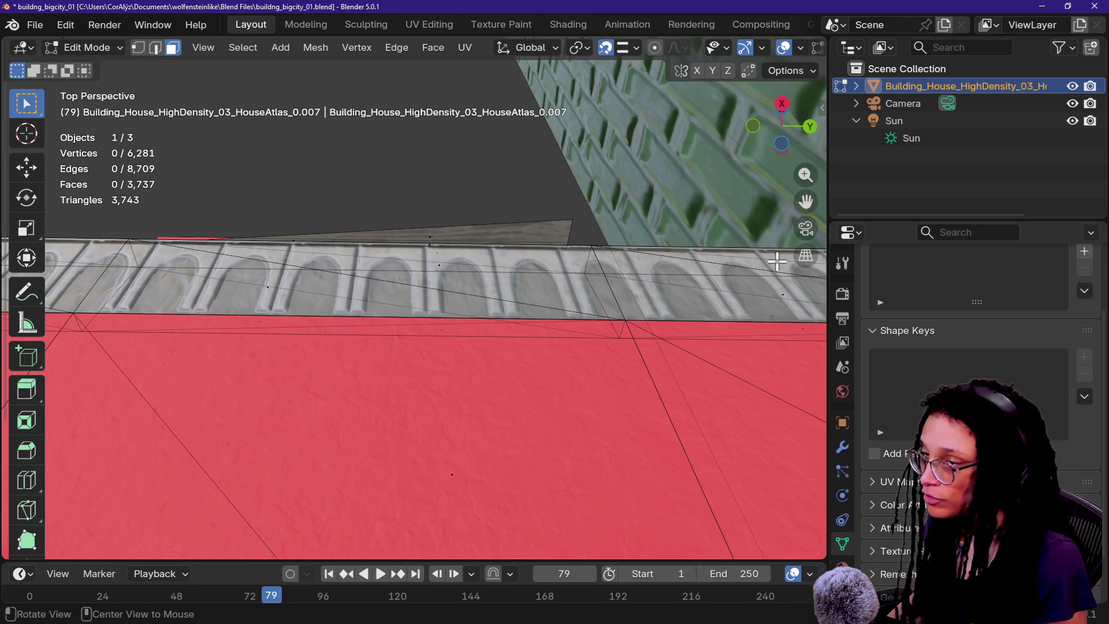
key(alt+Tab)
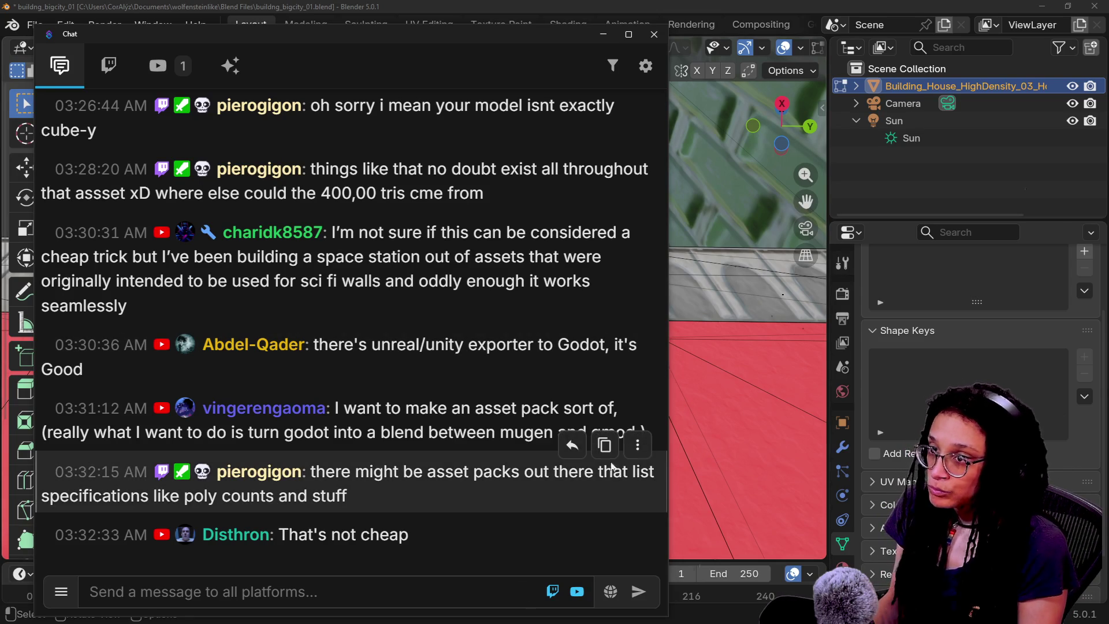
- Switch to the Chrome window showing Discord and open a new blank tab
key(alt+Tab)
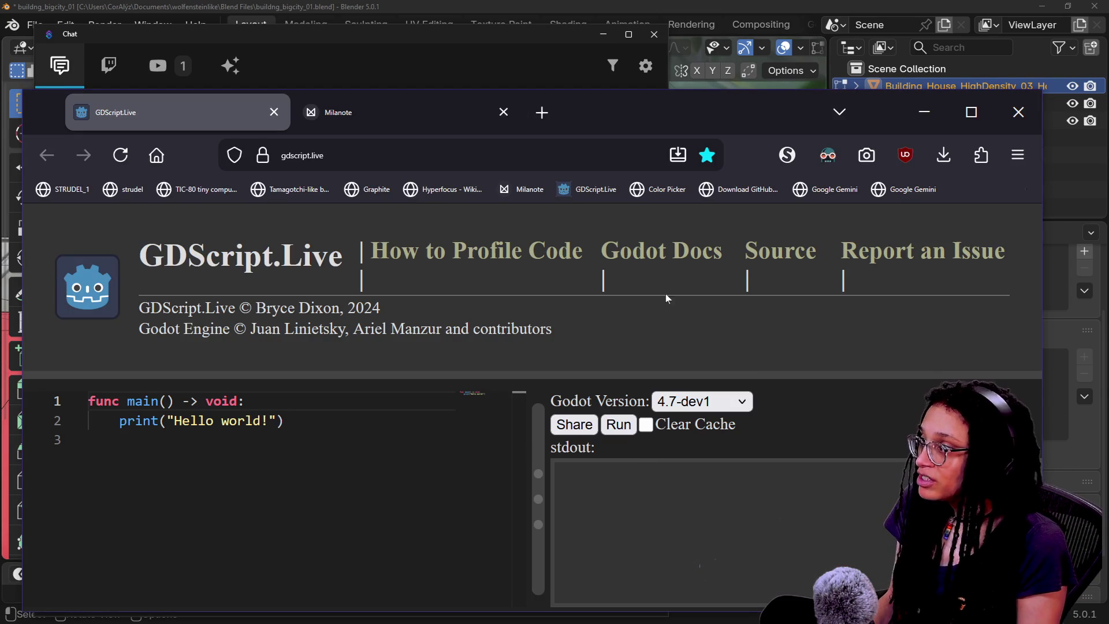
key(alt+Tab)
key(alt+Tab)
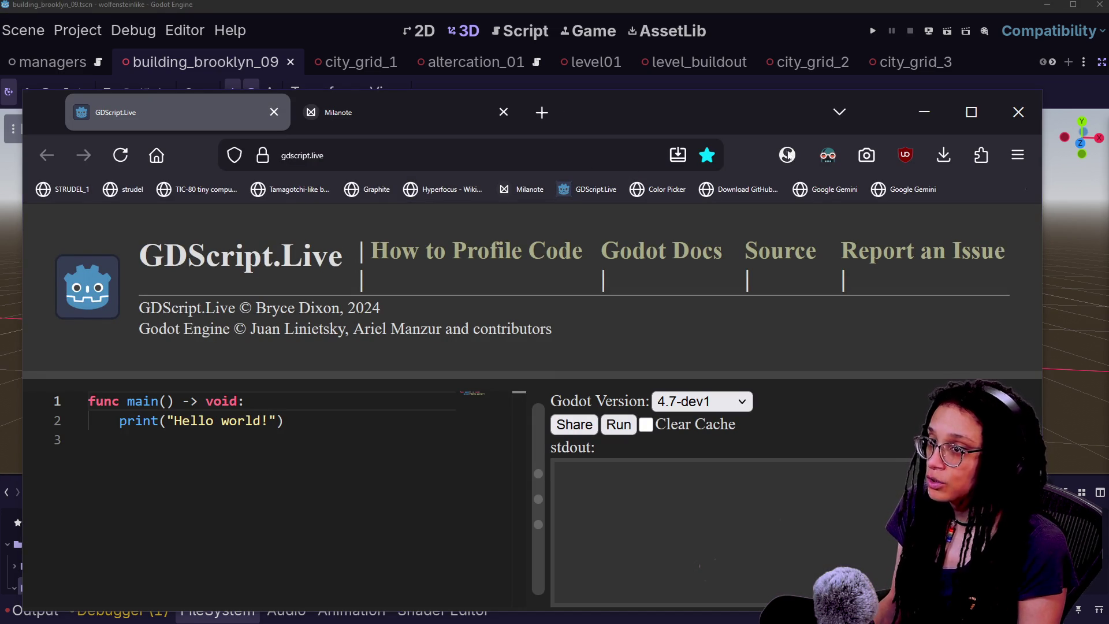
key(alt+Tab)
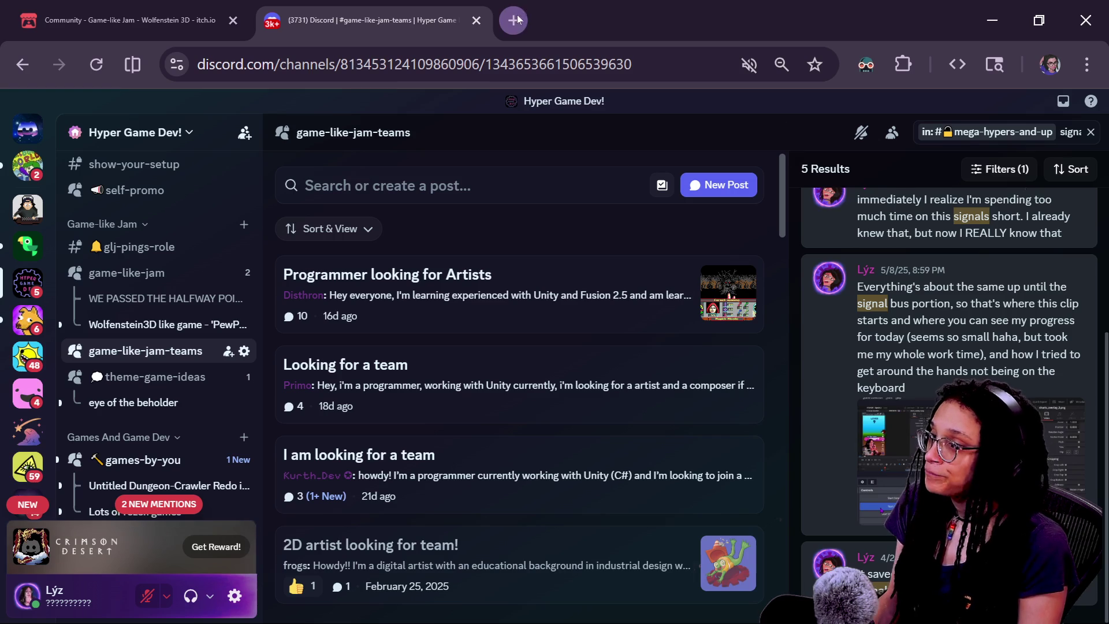
key(ctrl+t)
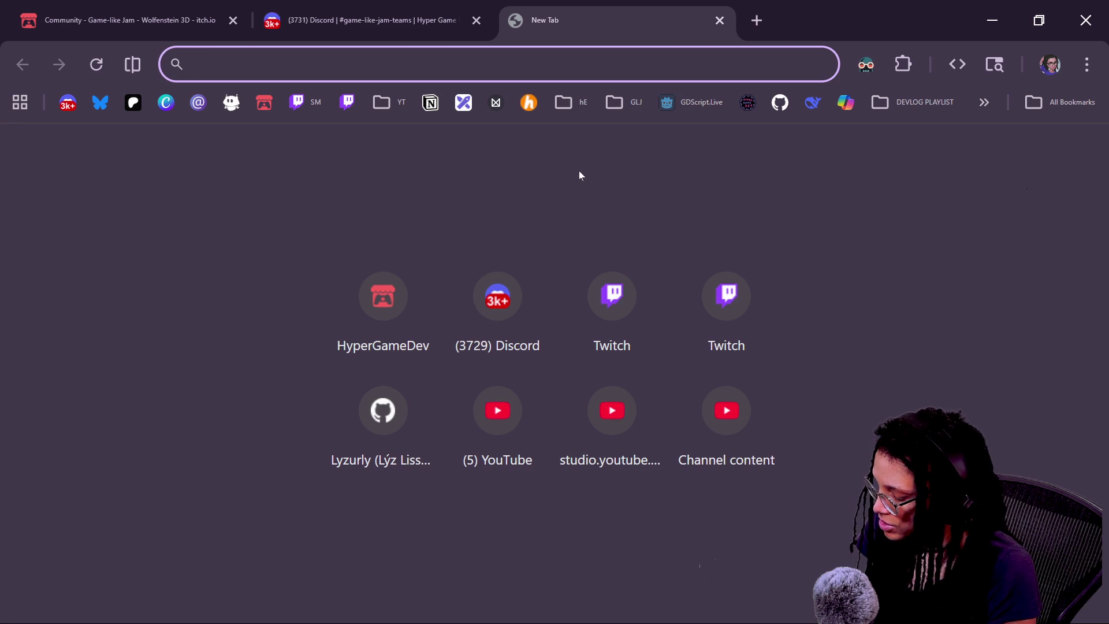
- Search Startpage for 'little town fab pebe'
text(little town )
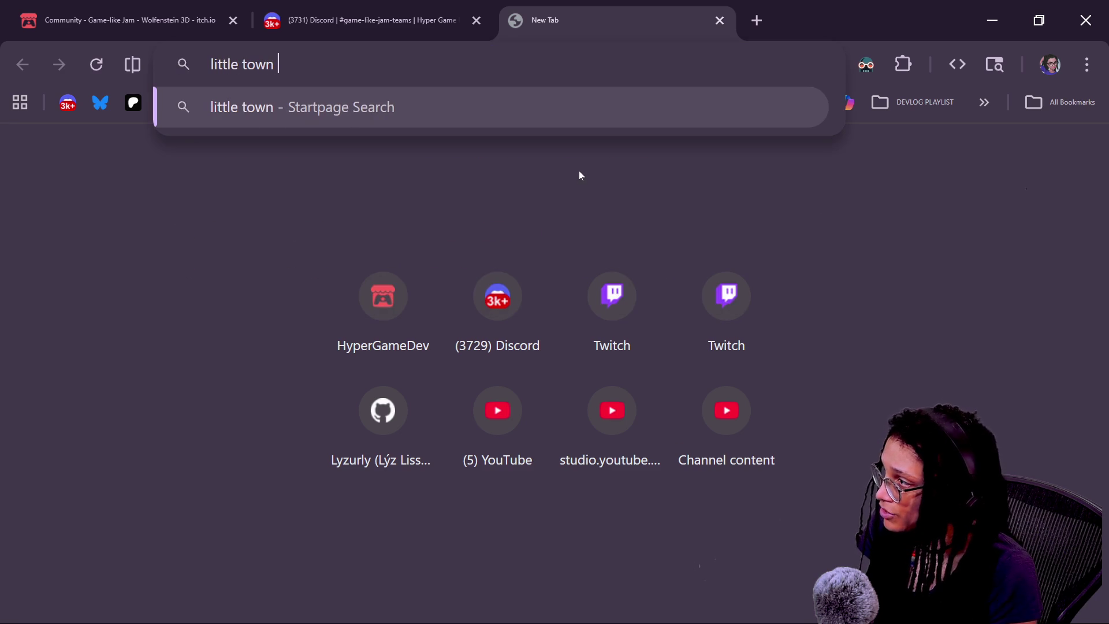
text(fab pebe)
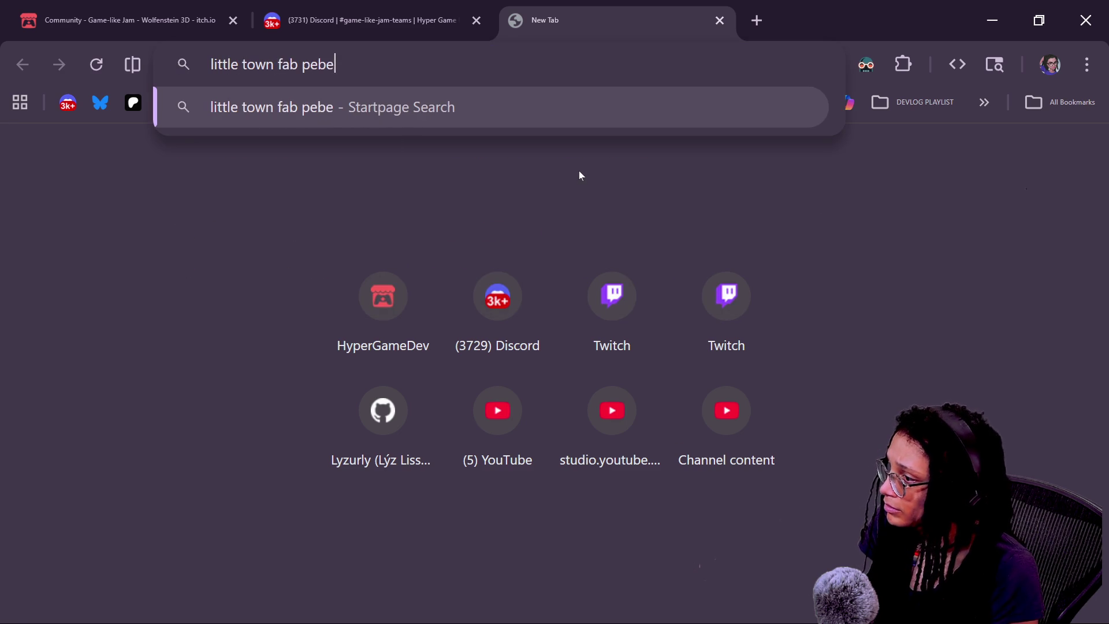
key(Return)
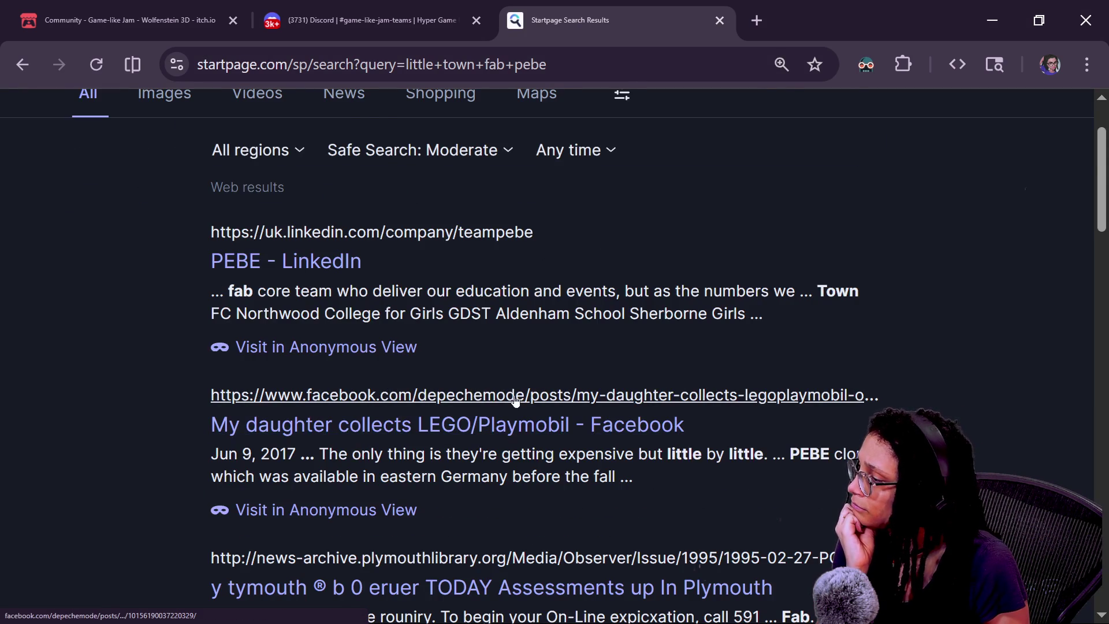
scroll(516, 398, down, 3)
scroll(515, 398, up, 5)
- Rerun the search with 'little town' quoted and 'sketchfab' in place of 'fab'
click(281, 136)
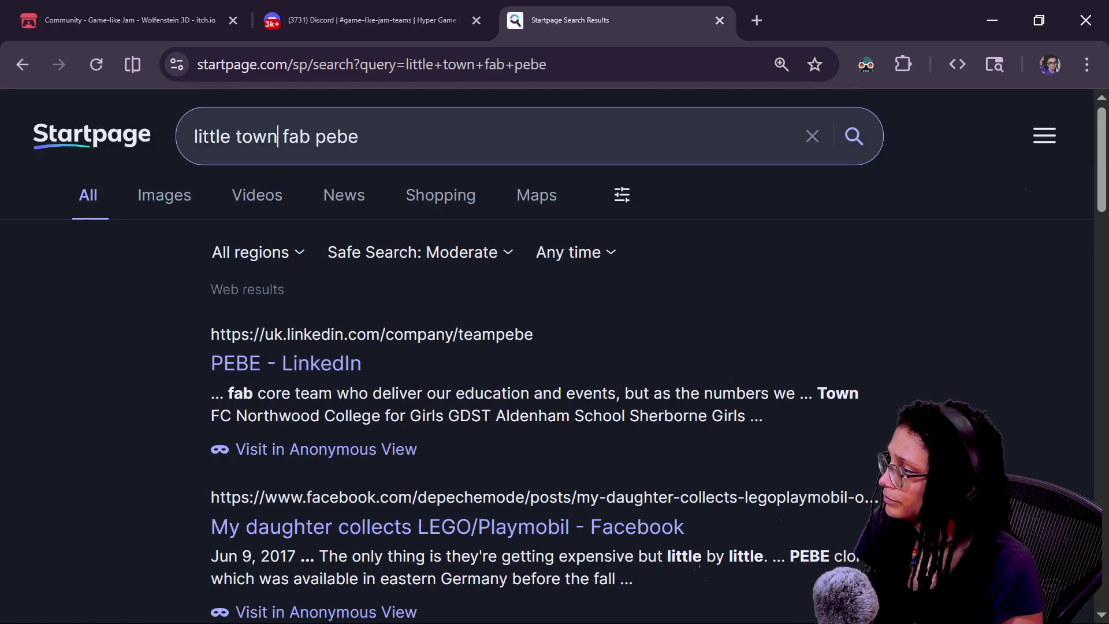
text(")
click(286, 136)
text(sketch)
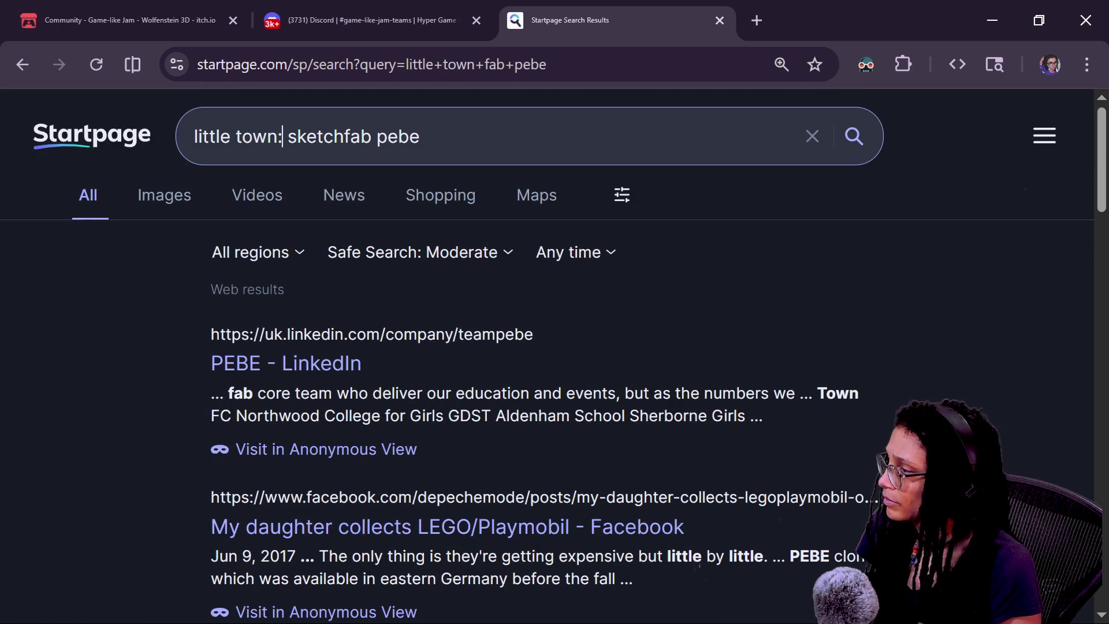
text(")
click(194, 137)
text(")
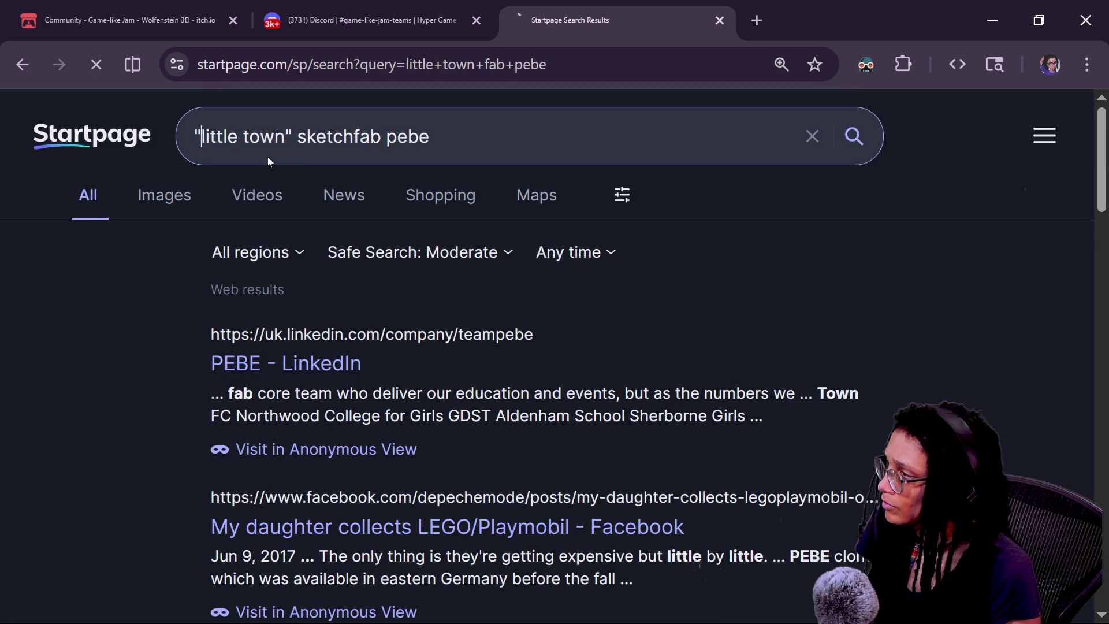
key(Return)
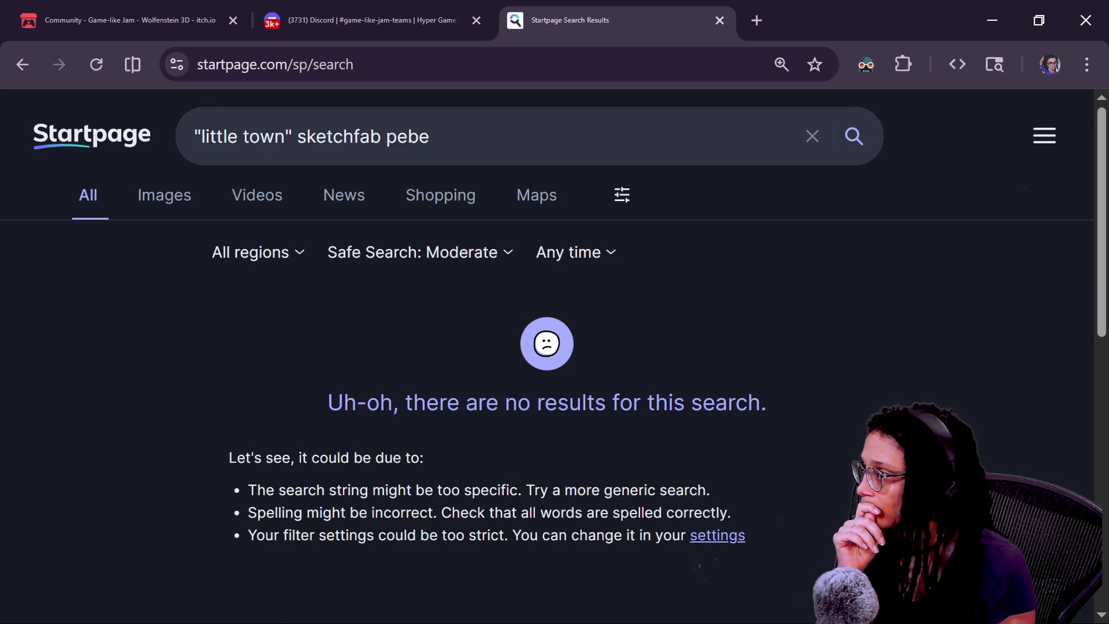
- Remove the quotes and the word 'pebe', searching for 'little town sketchfab'
click(286, 136)
key(BackSpace)
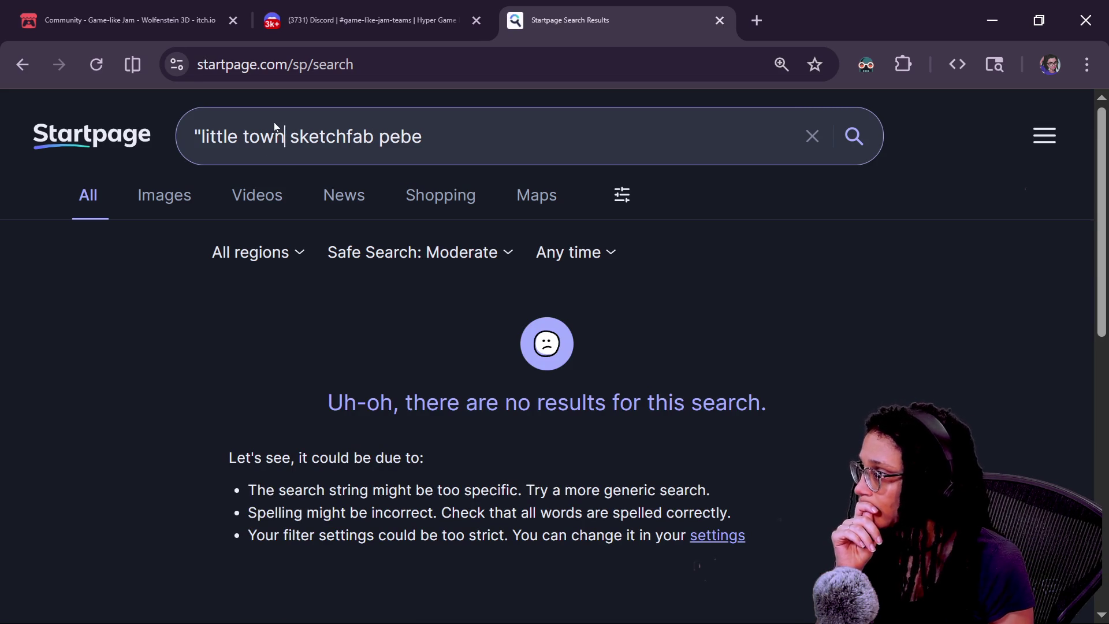
key(BackSpace)
key(Return)
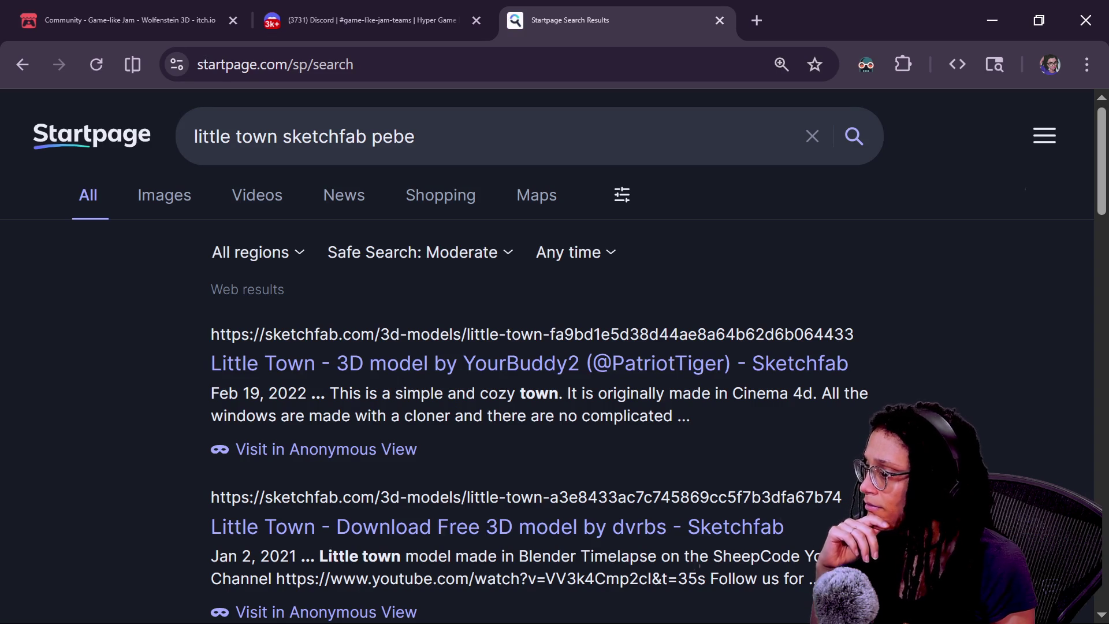
scroll(404, 483, down, 2)
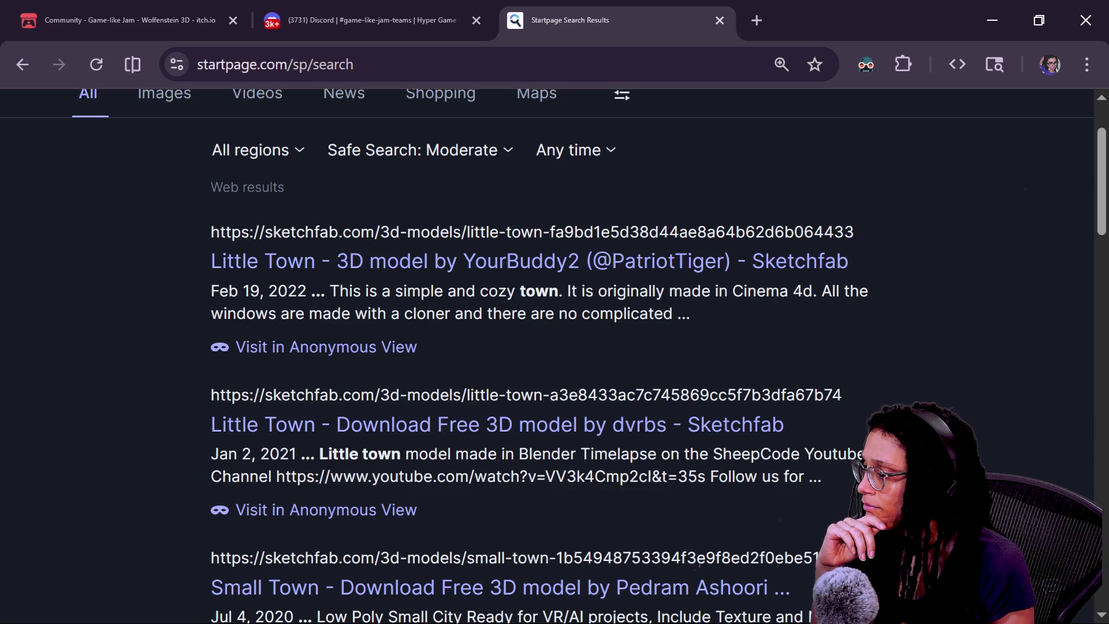
scroll(398, 410, down, 2)
scroll(398, 407, up, 4)
double_click(390, 137)
key(BackSpace)
key(Return)
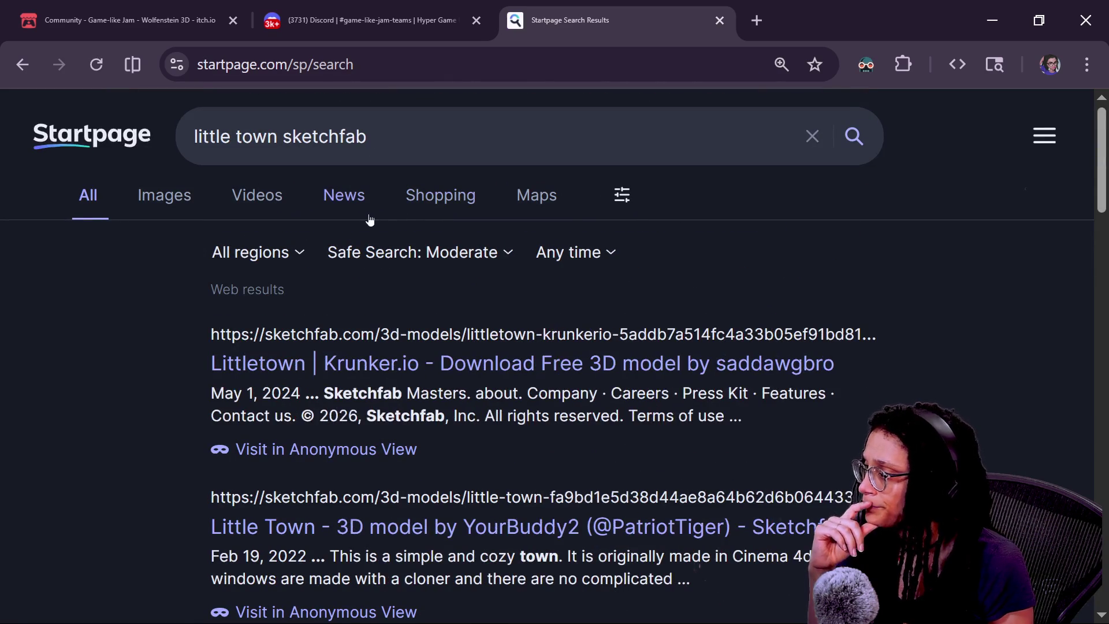
- Type 'fab' in the address bar to bring up Fab listing suggestions
triple_click(465, 153)
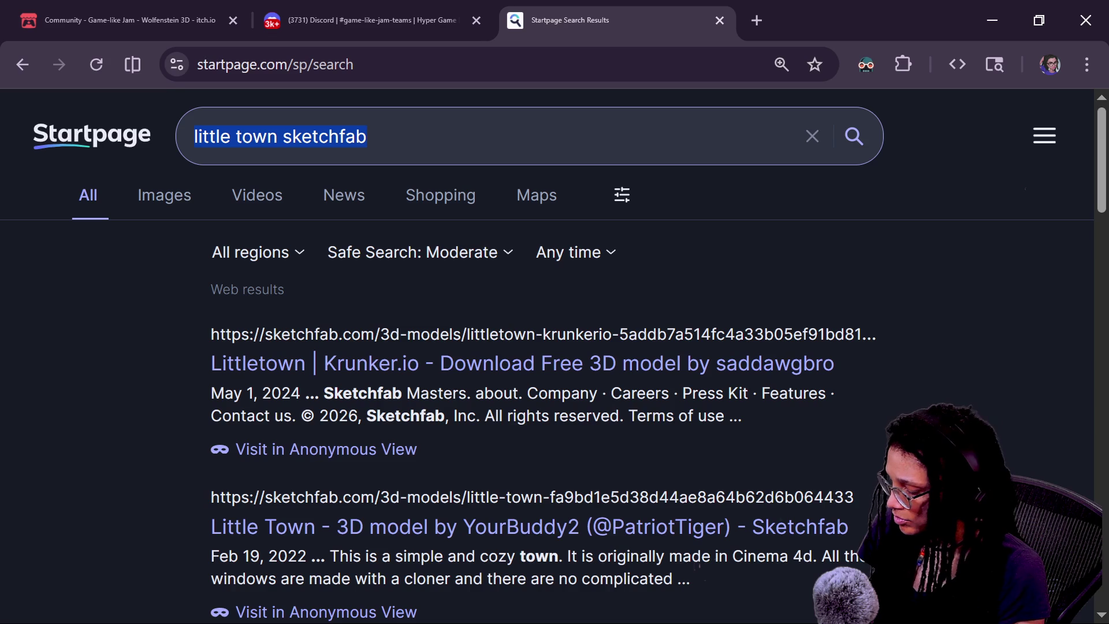
click(368, 70)
text(fab)
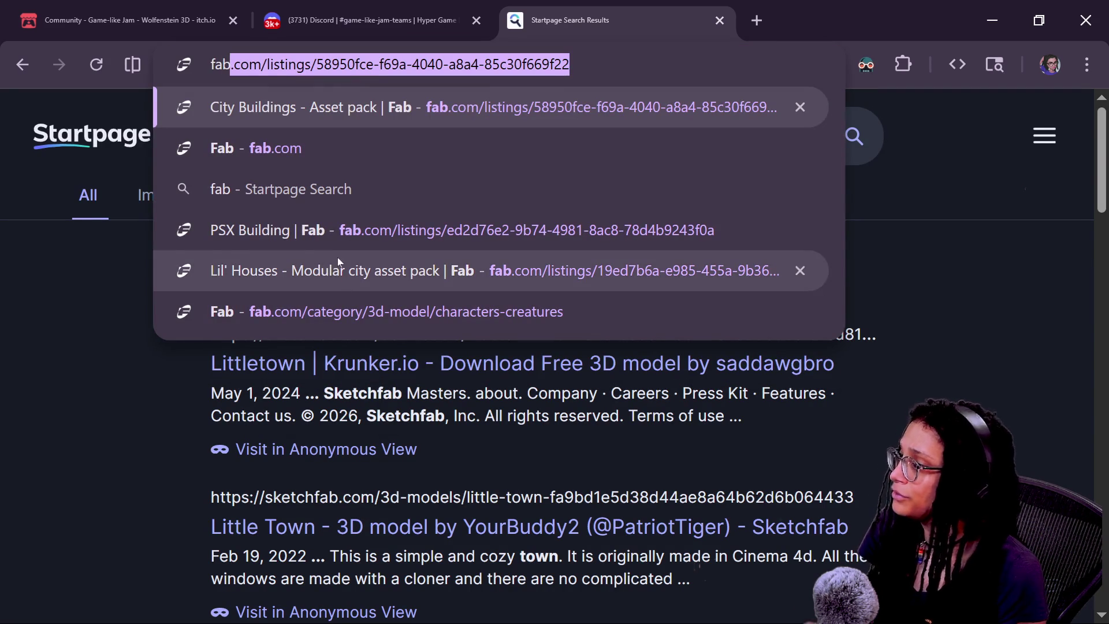
- Open the Lil' Houses modular city pack listing and post its link in stream chat
click(351, 272)
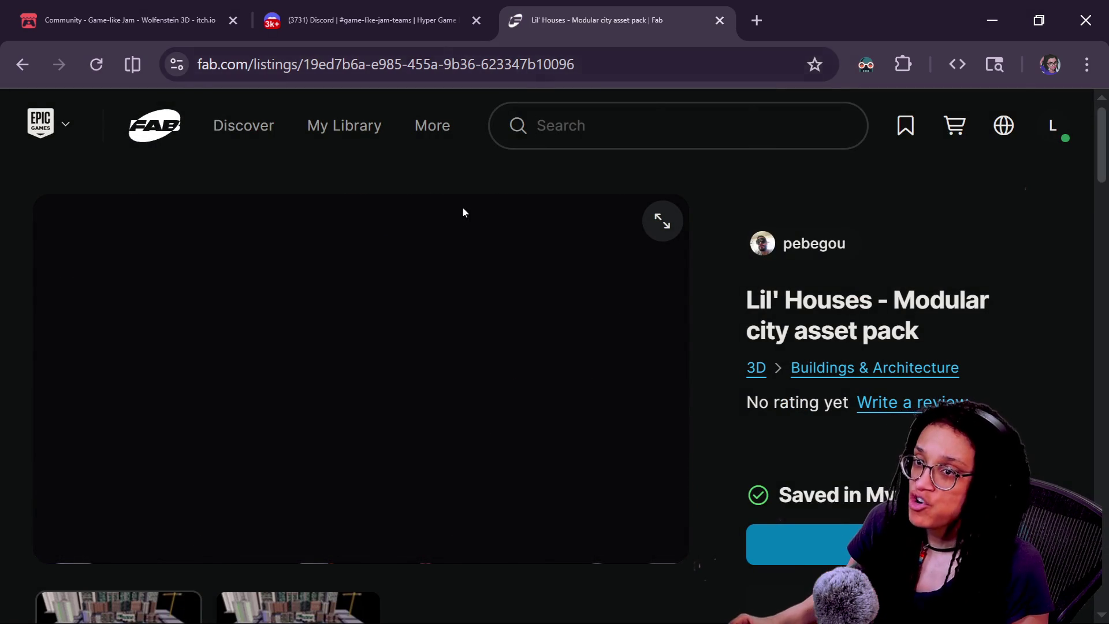
key(ctrl+l)
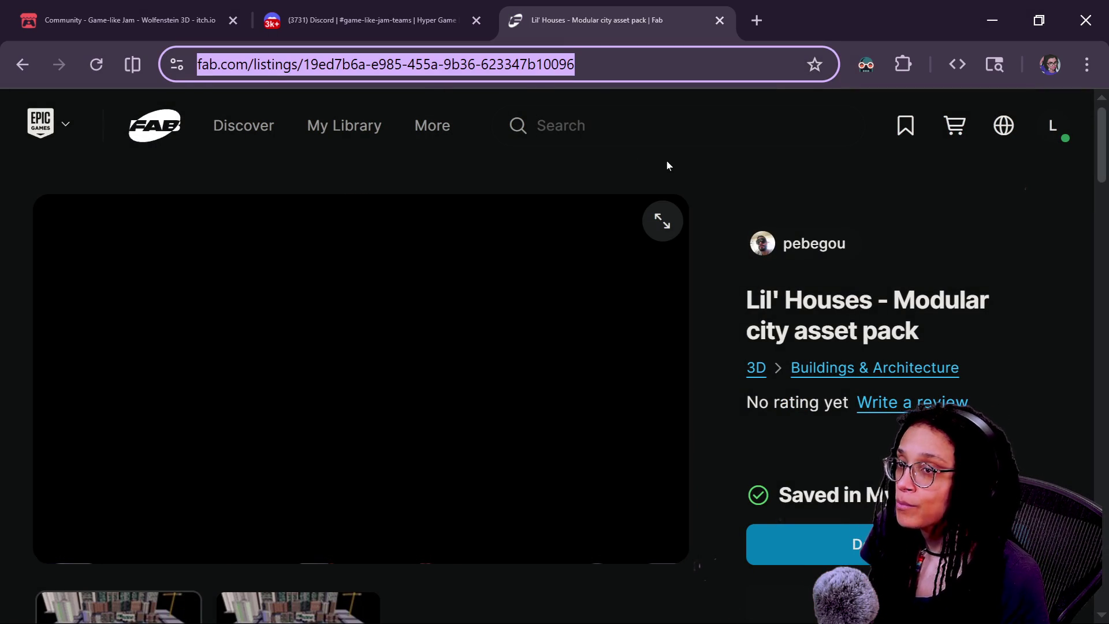
key(alt+Tab)
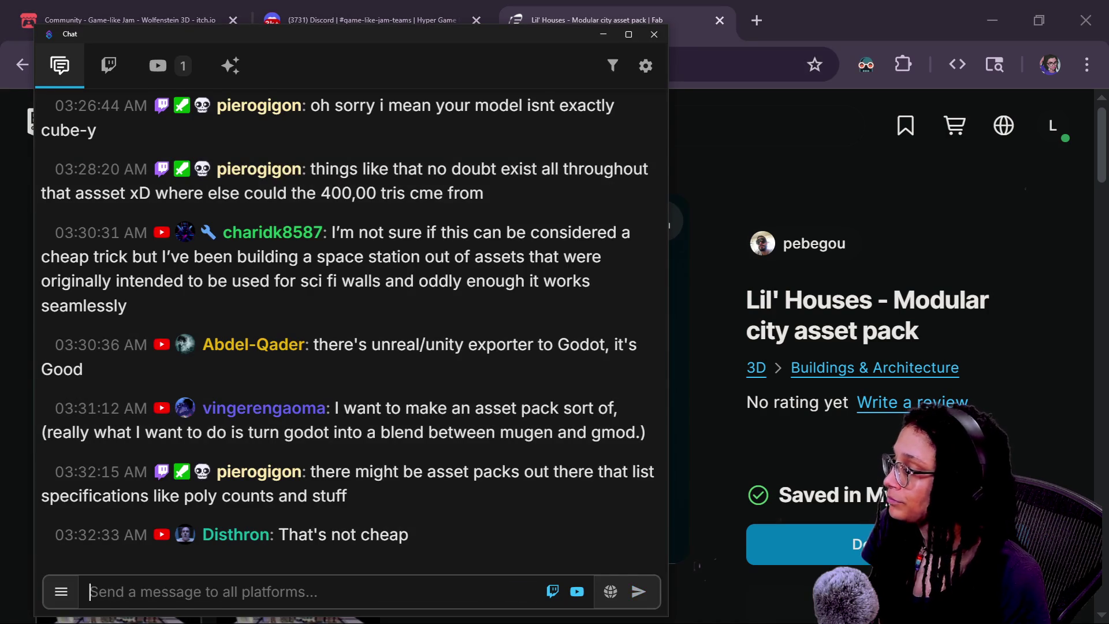
text(https://www.fab.com/listings/19ed7b6a-e985-455a-9b36-623347b10096)
key(Return)
key(alt+Tab)
- Scroll to the technical details and mark the 160729 Triangles count
drag(288, 435, 362, 529)
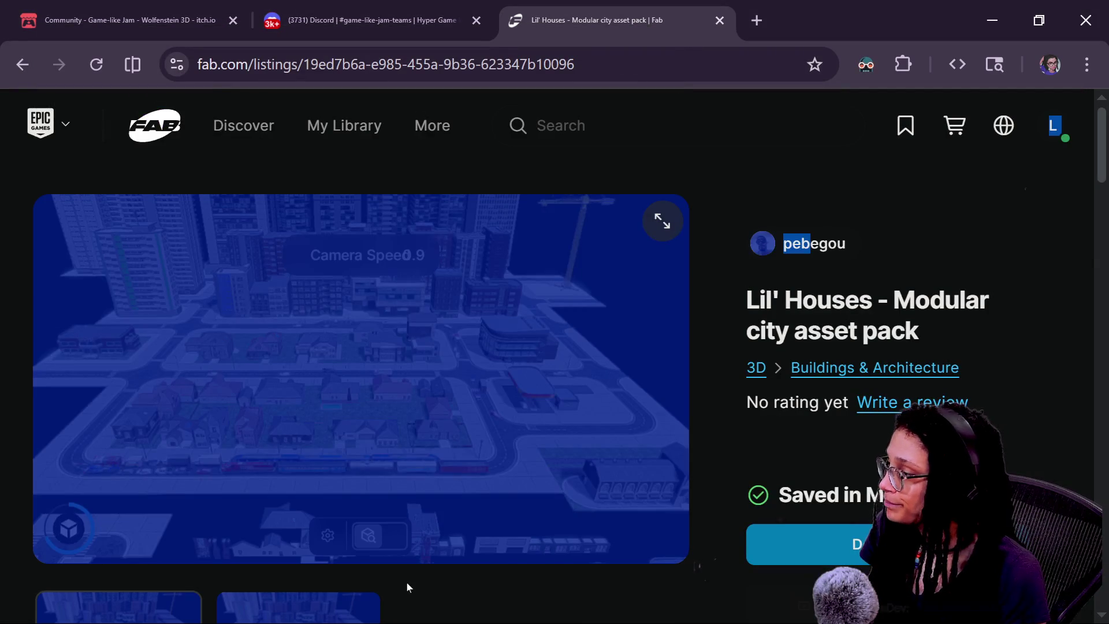
click(362, 529)
scroll(404, 578, down, 10)
scroll(434, 600, down, 2)
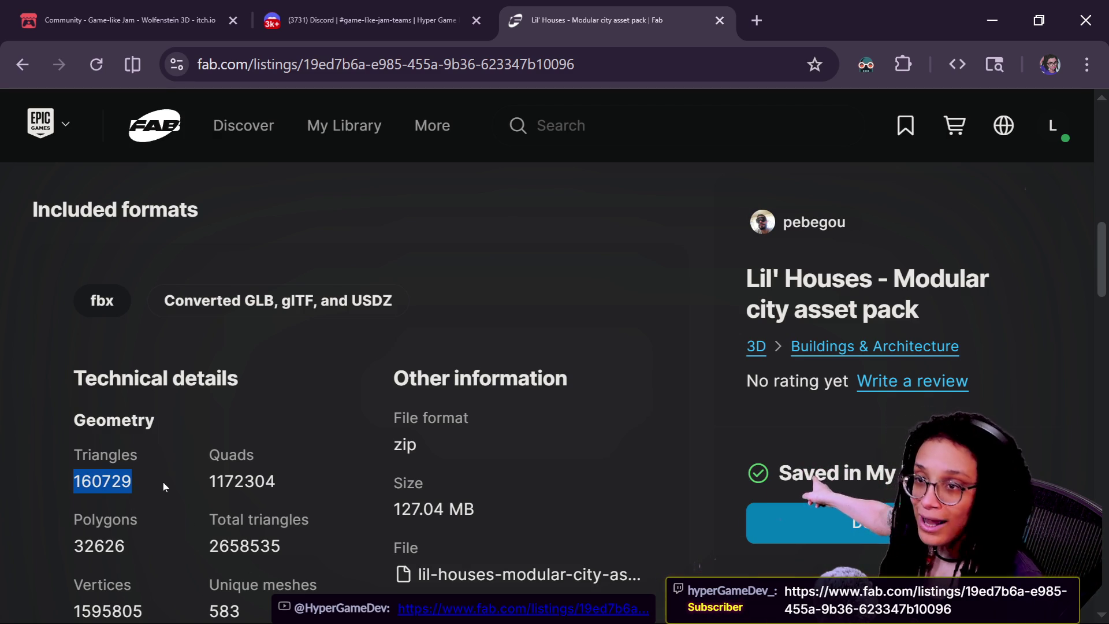
click(71, 476)
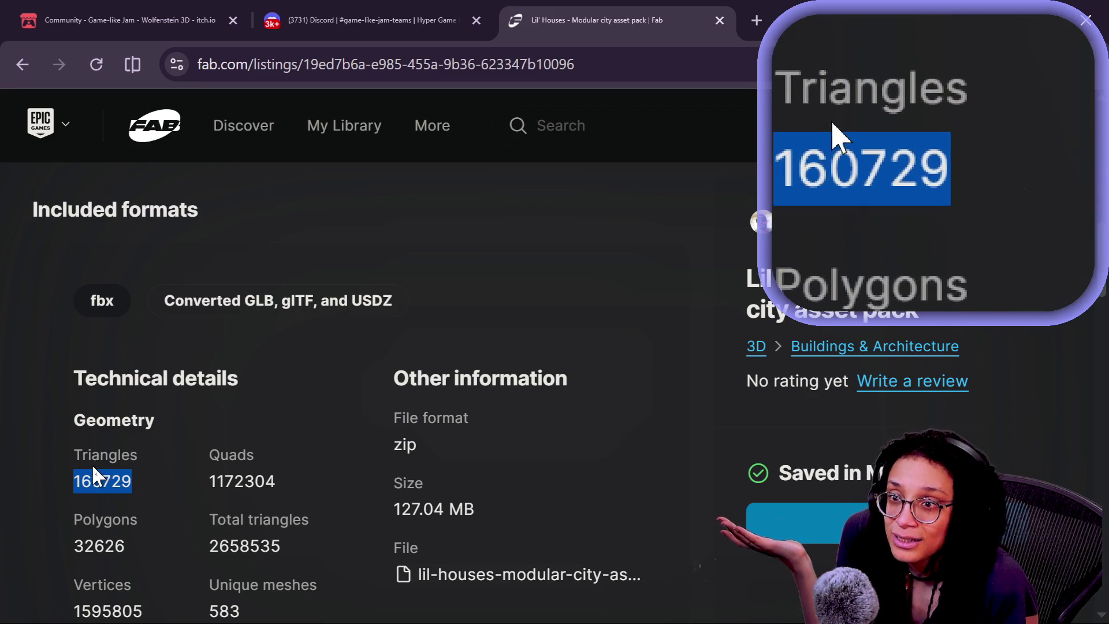
scroll(91, 468, down, 2)
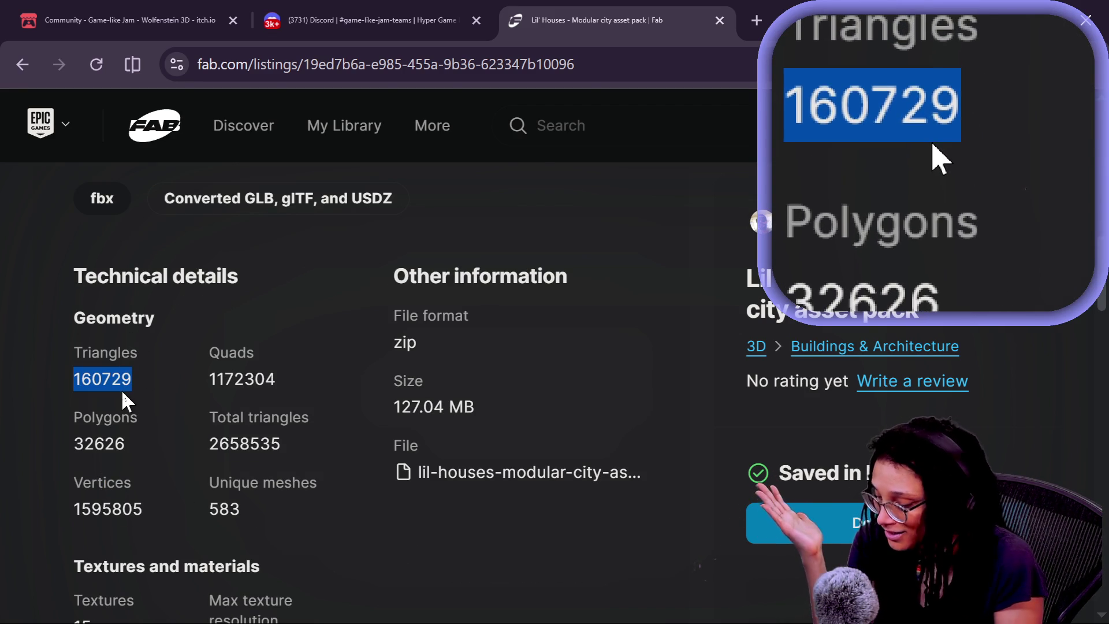
scroll(493, 457, up, 7)
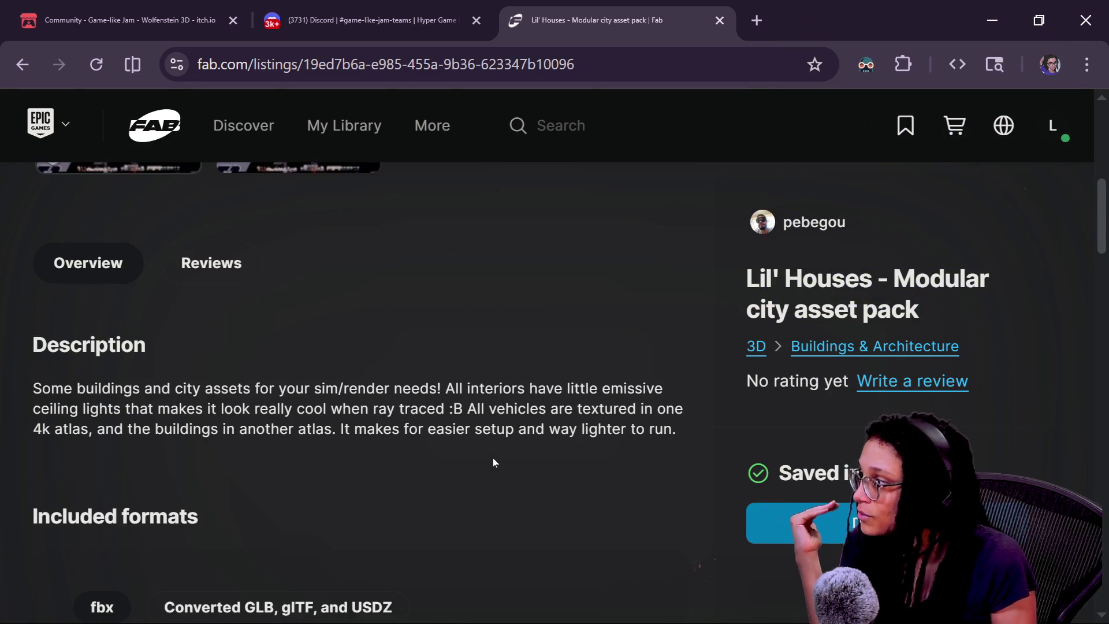
- Scroll through the listing and highlight the Triangles and Quads counts
scroll(493, 457, up, 8)
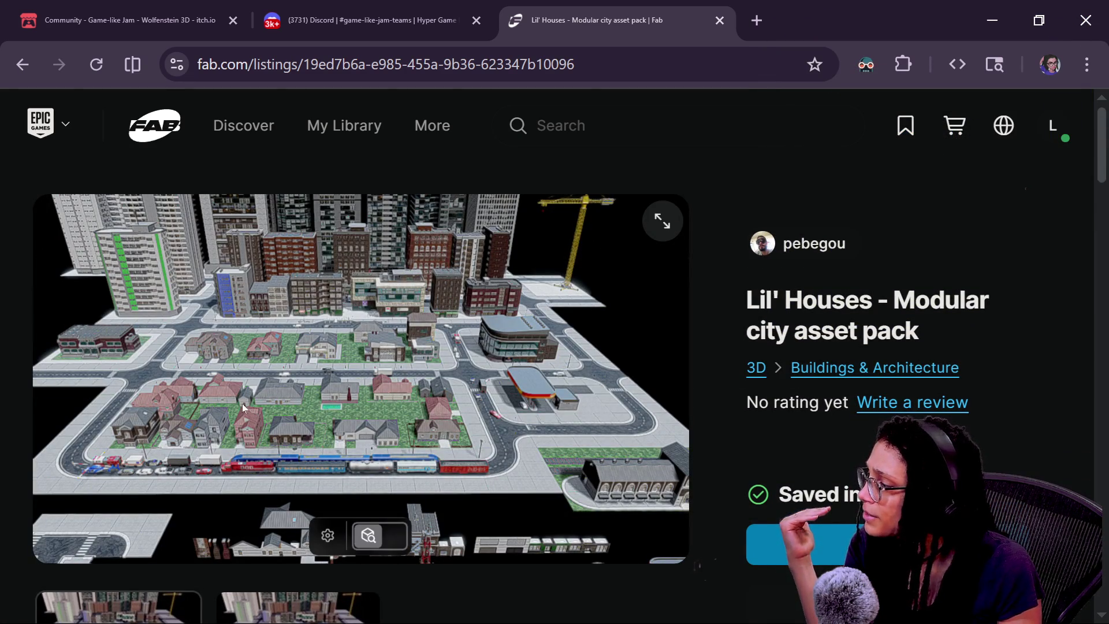
scroll(241, 403, down, 3)
scroll(556, 596, down, 3)
scroll(557, 596, down, 2)
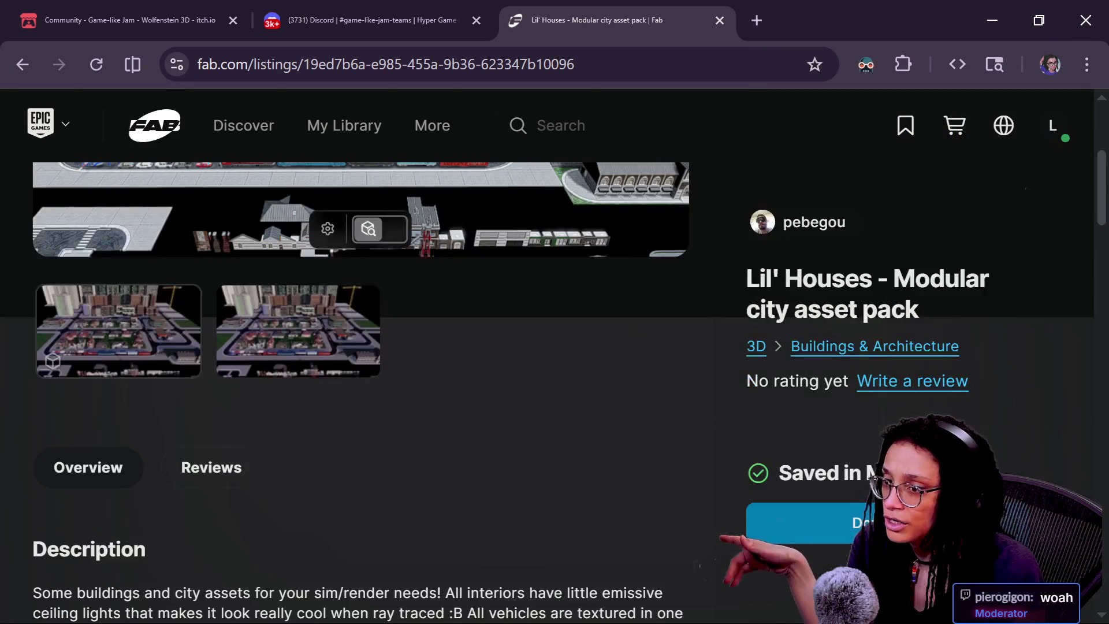
scroll(320, 577, down, 2)
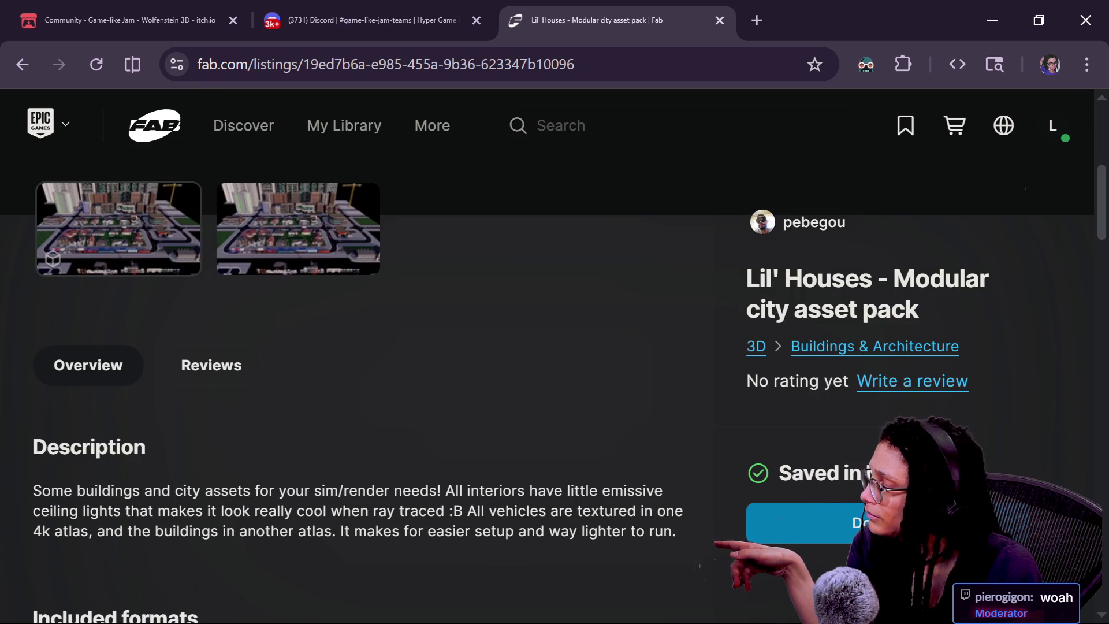
scroll(192, 500, down, 3)
scroll(193, 501, down, 2)
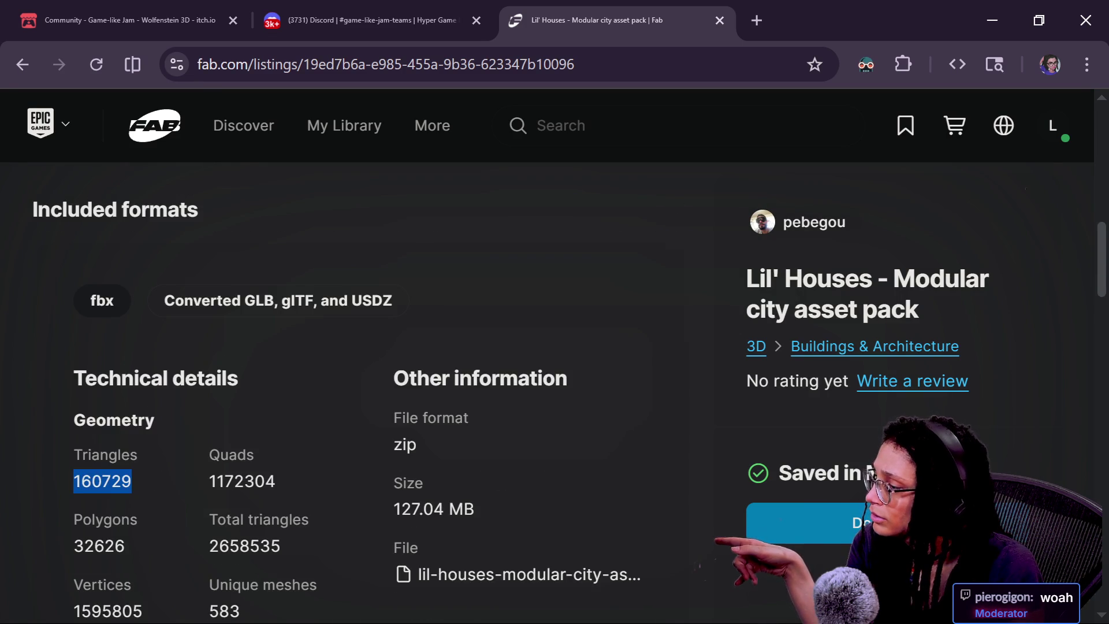
scroll(550, 510, up, 15)
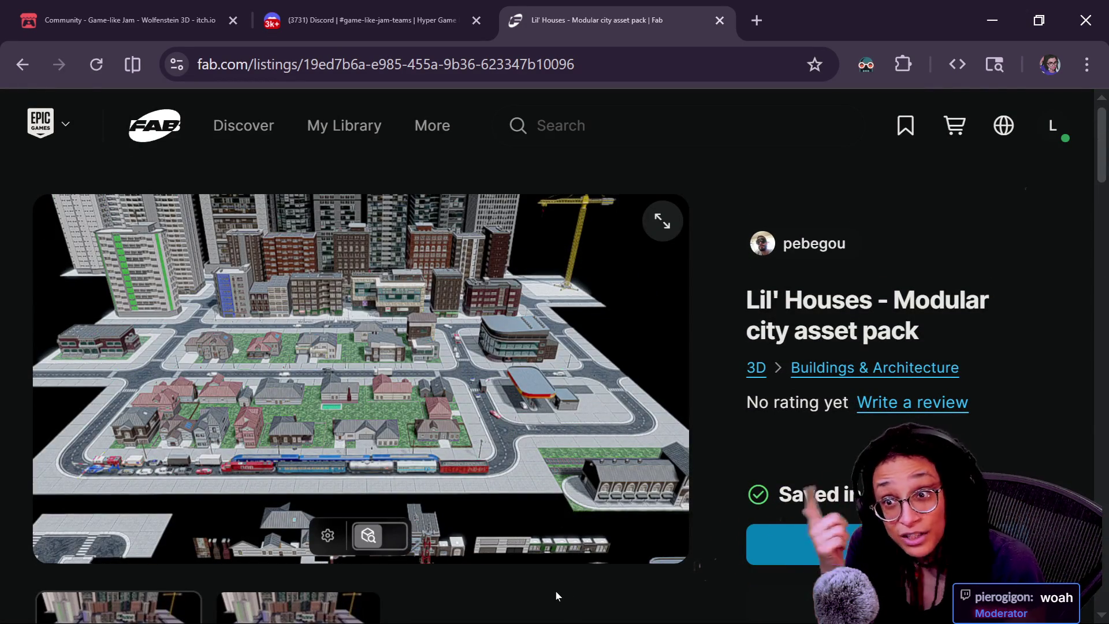
scroll(555, 590, down, 10)
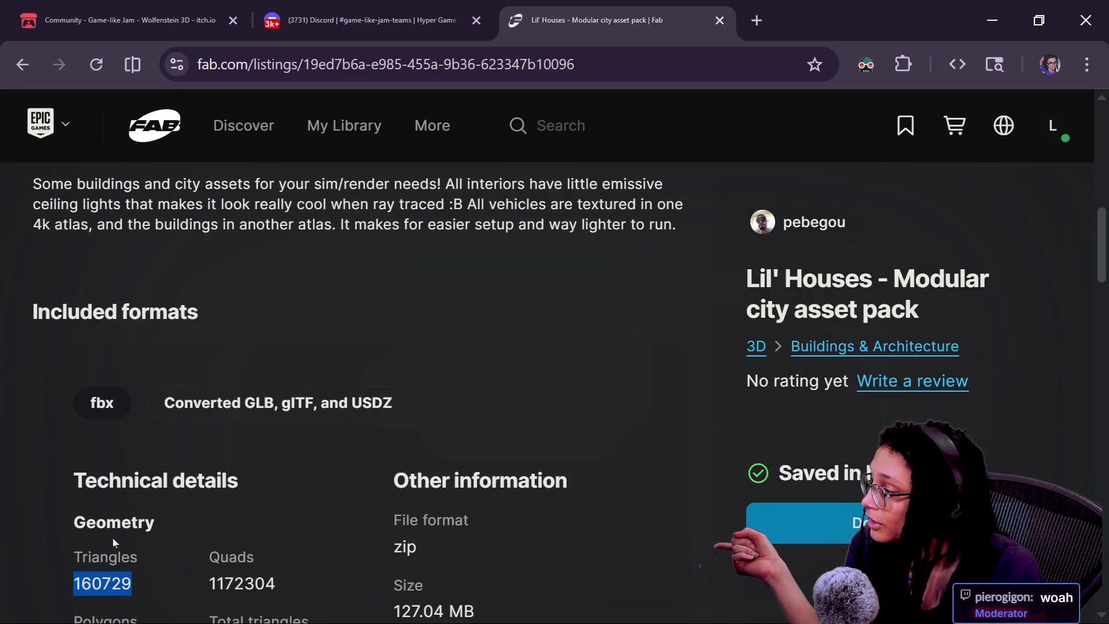
drag(18, 541, 139, 582)
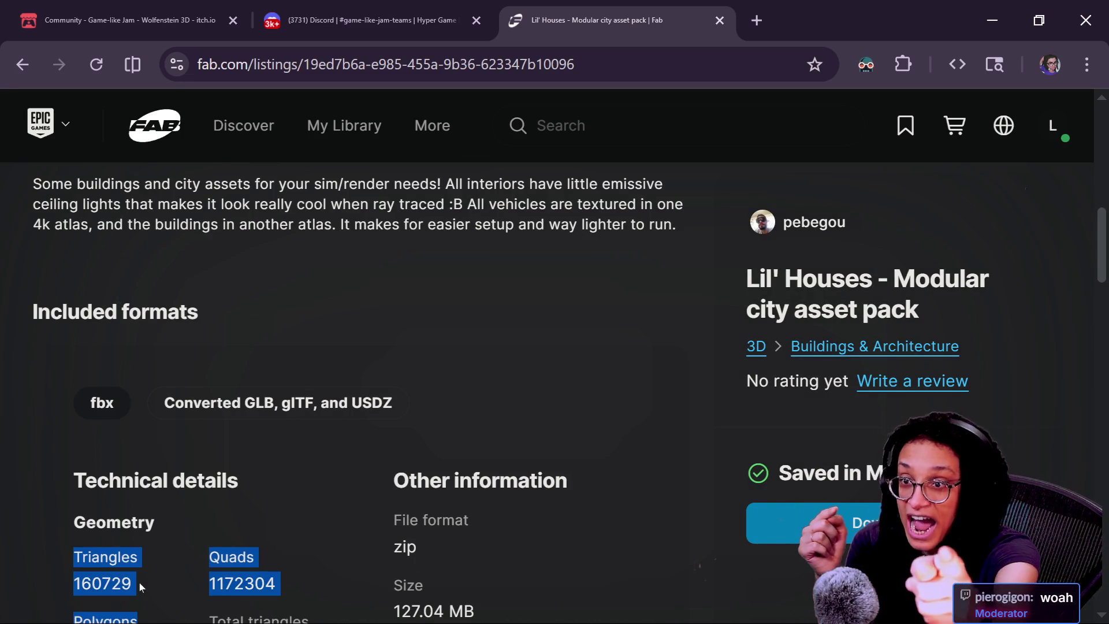
scroll(139, 583, up, 10)
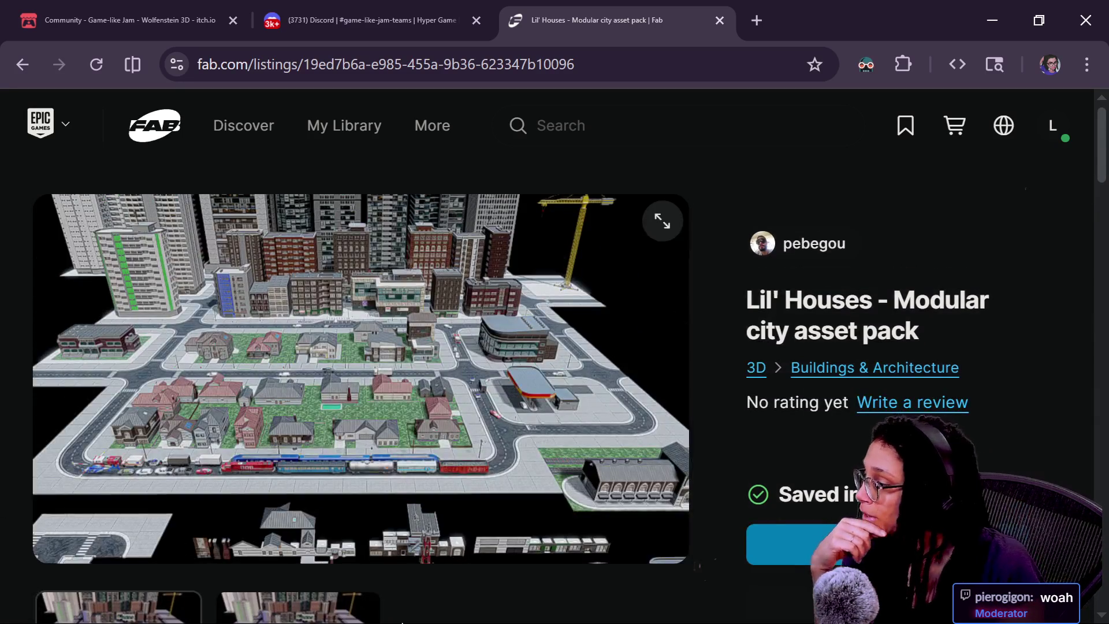
- Switch the gallery to the 3D viewer, cycling matcap, textured and roughness shading
click(363, 544)
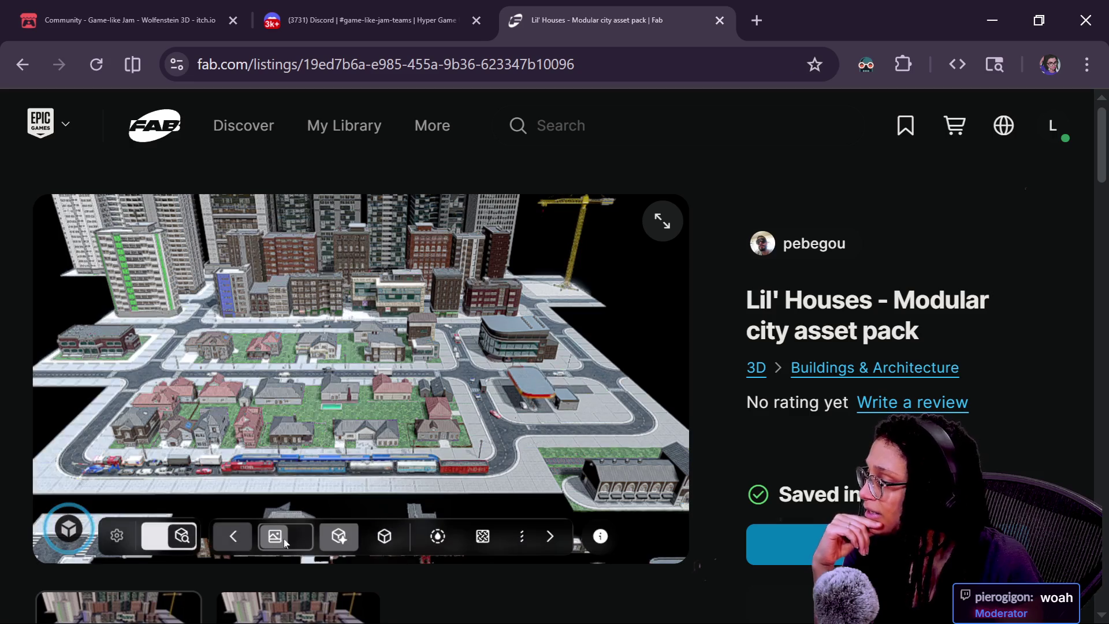
click(388, 538)
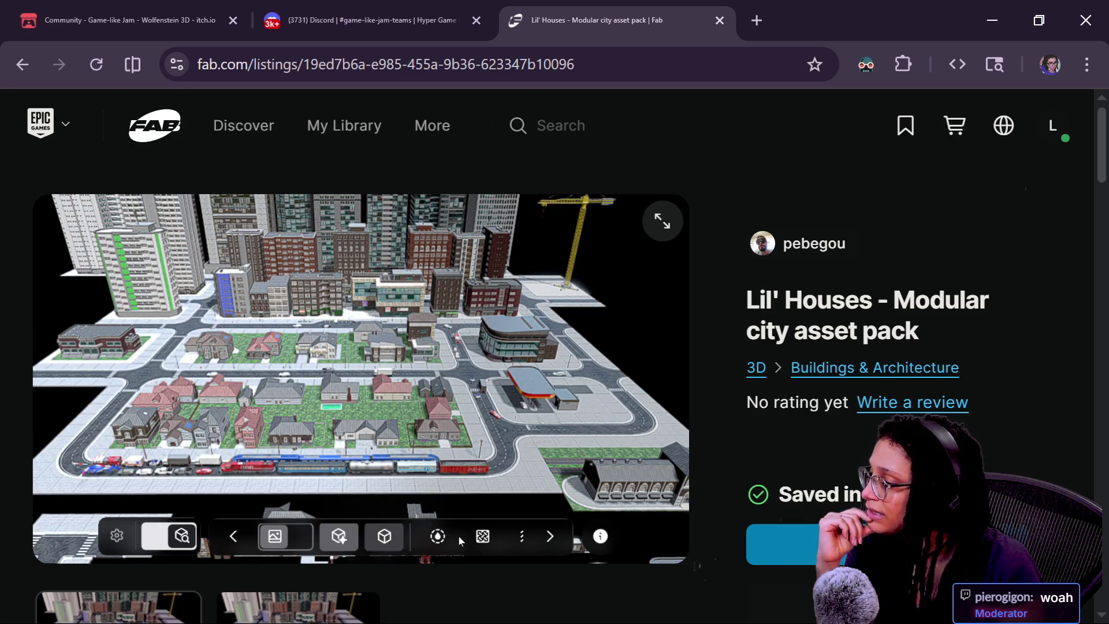
click(515, 540)
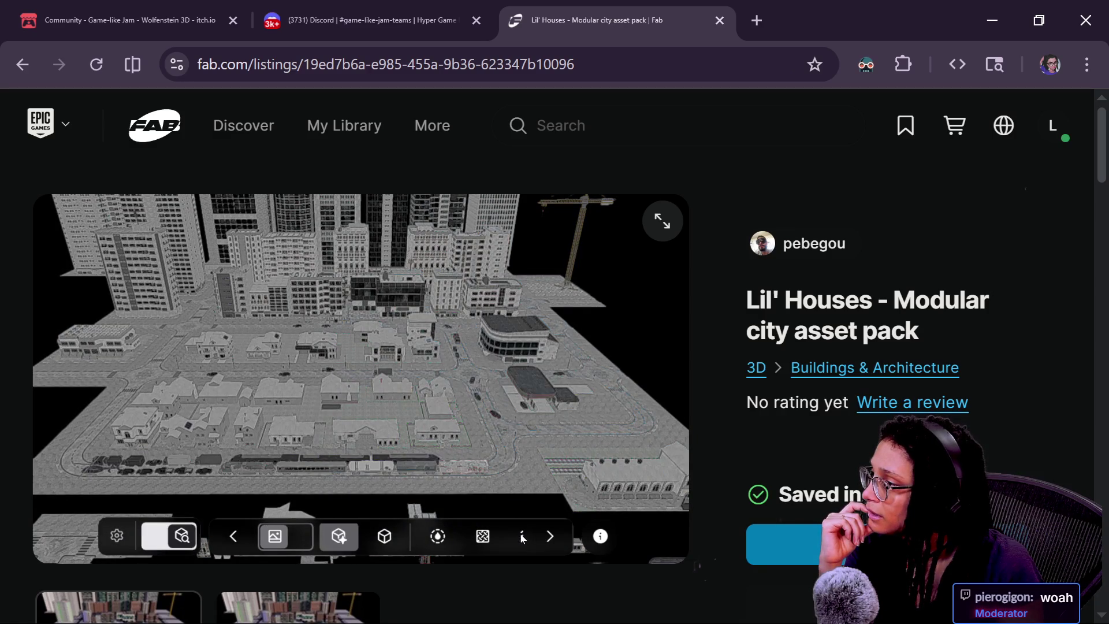
click(522, 537)
click(521, 537)
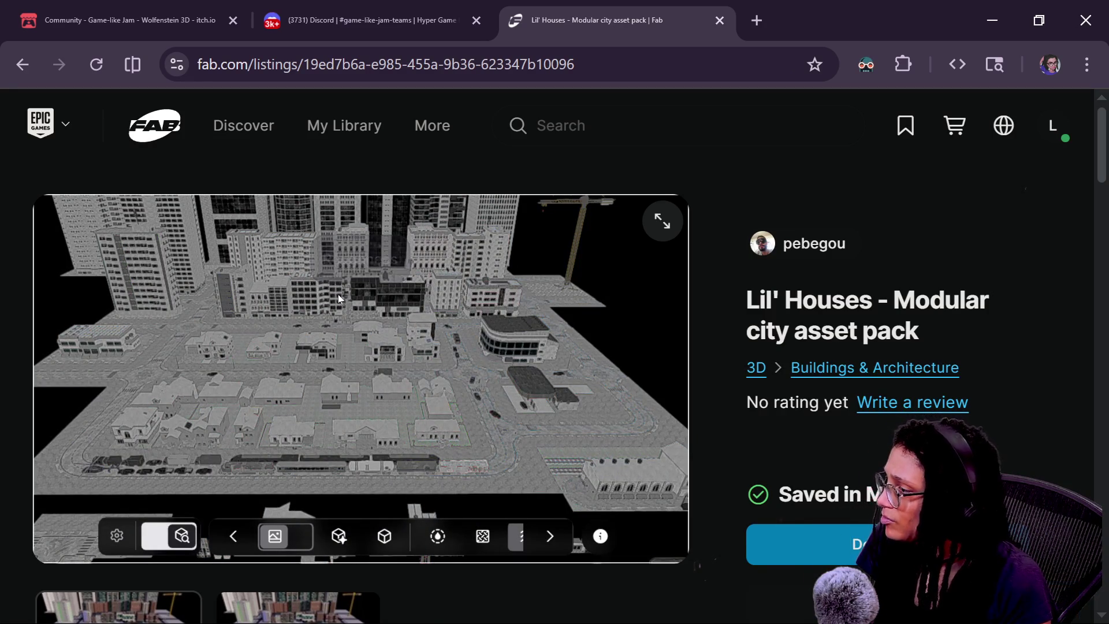
- Zoom in and fly the camera low over the city streets
scroll(198, 316, up, 3)
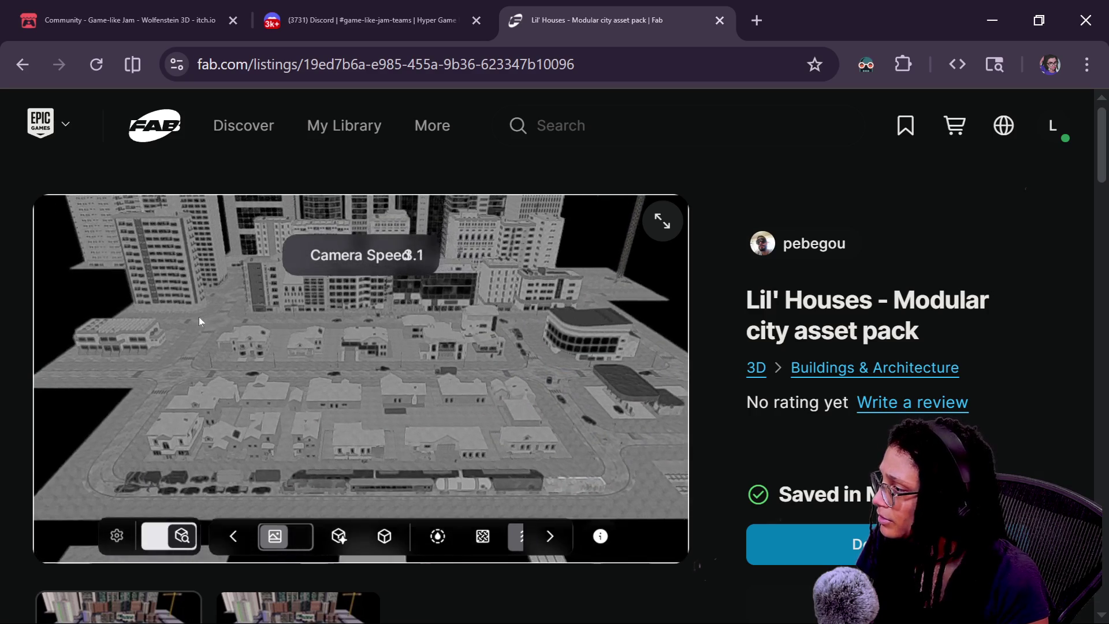
scroll(199, 316, up, 2)
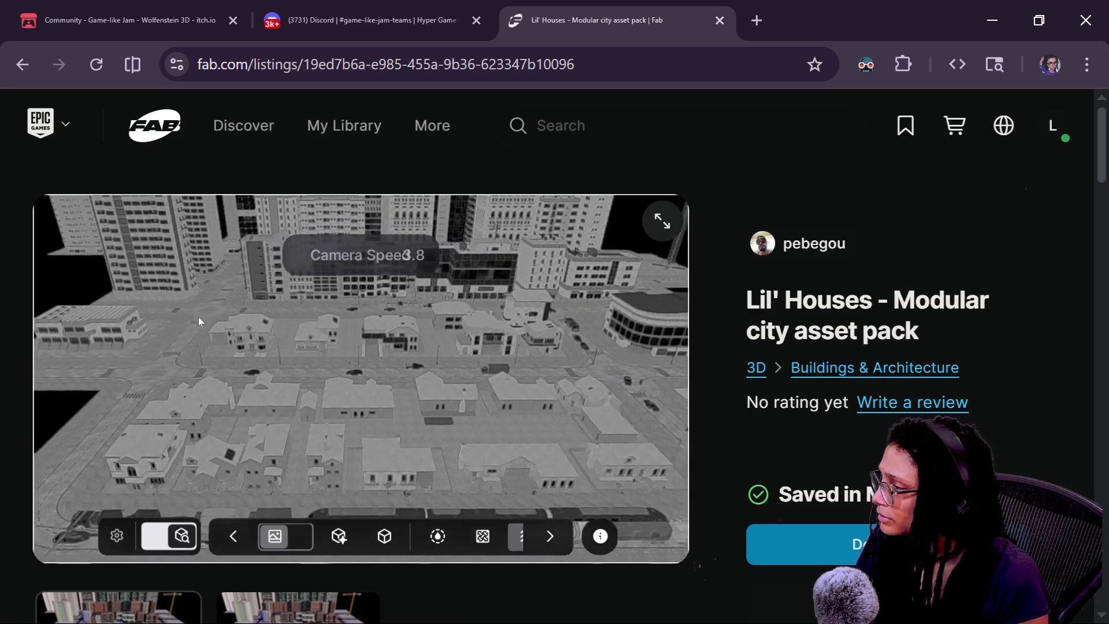
scroll(199, 316, up, 2)
key(w)
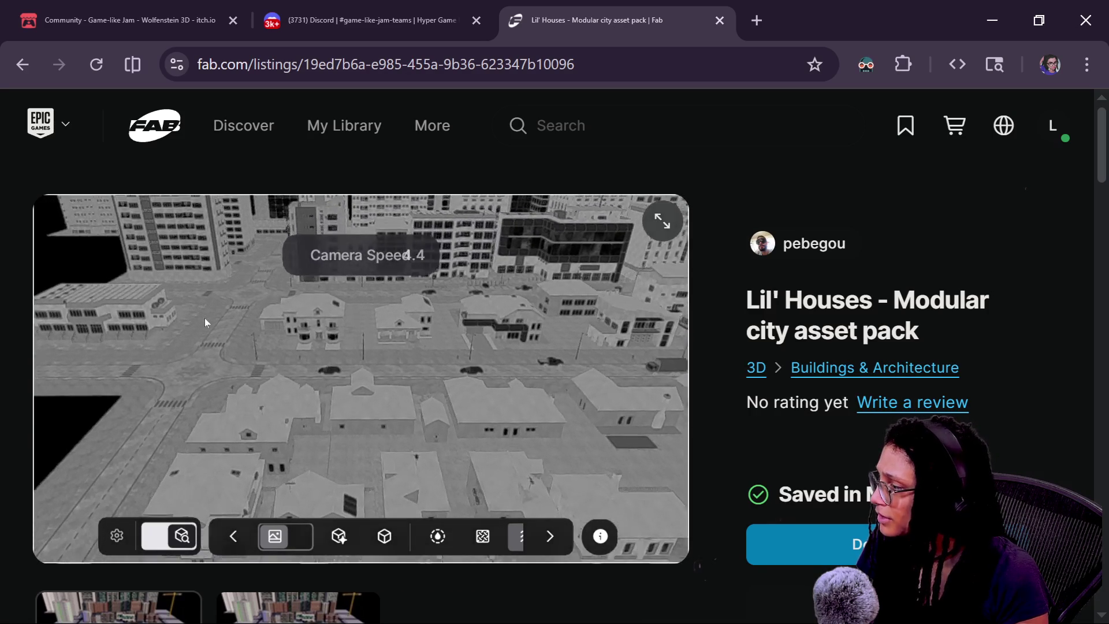
key(w)
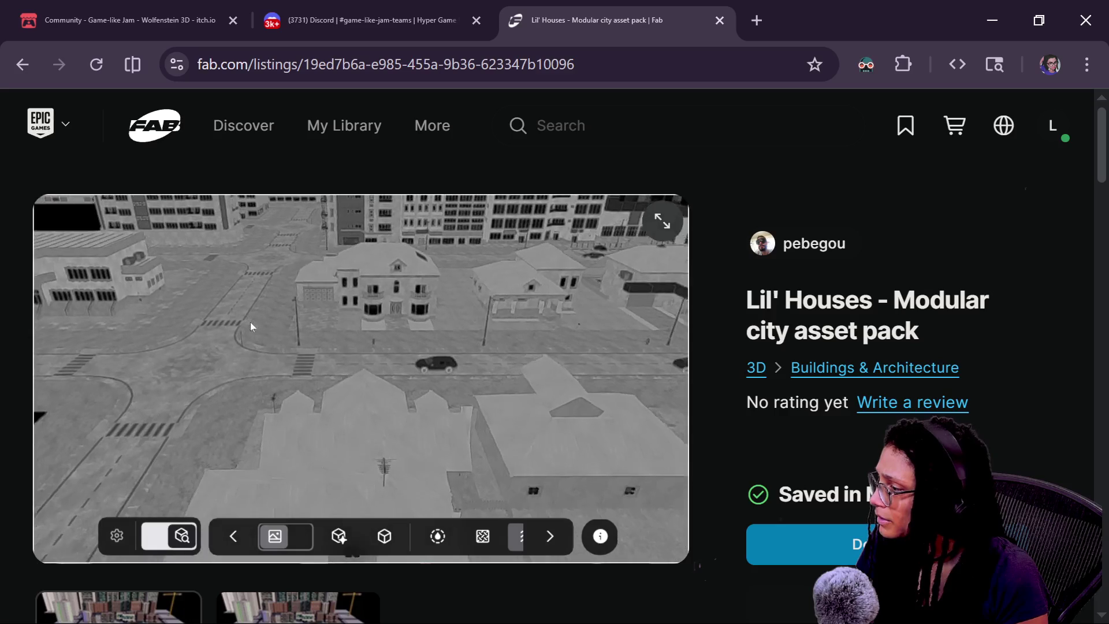
click(552, 535)
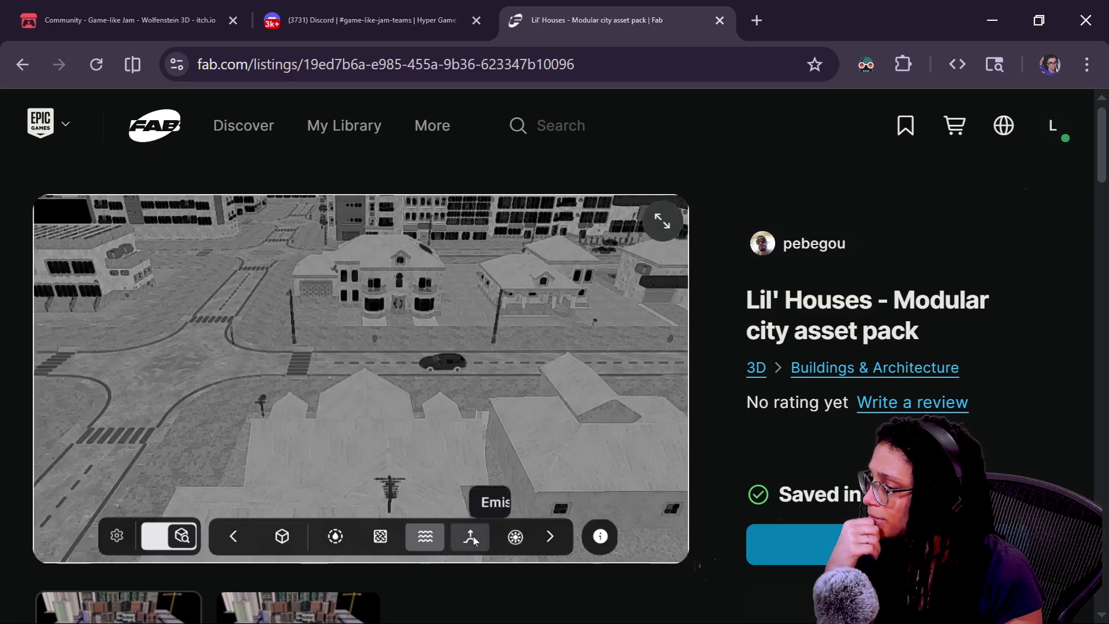
- Pass the normal map view and set the 3D preview to wireframe with red edge overlay
click(472, 536)
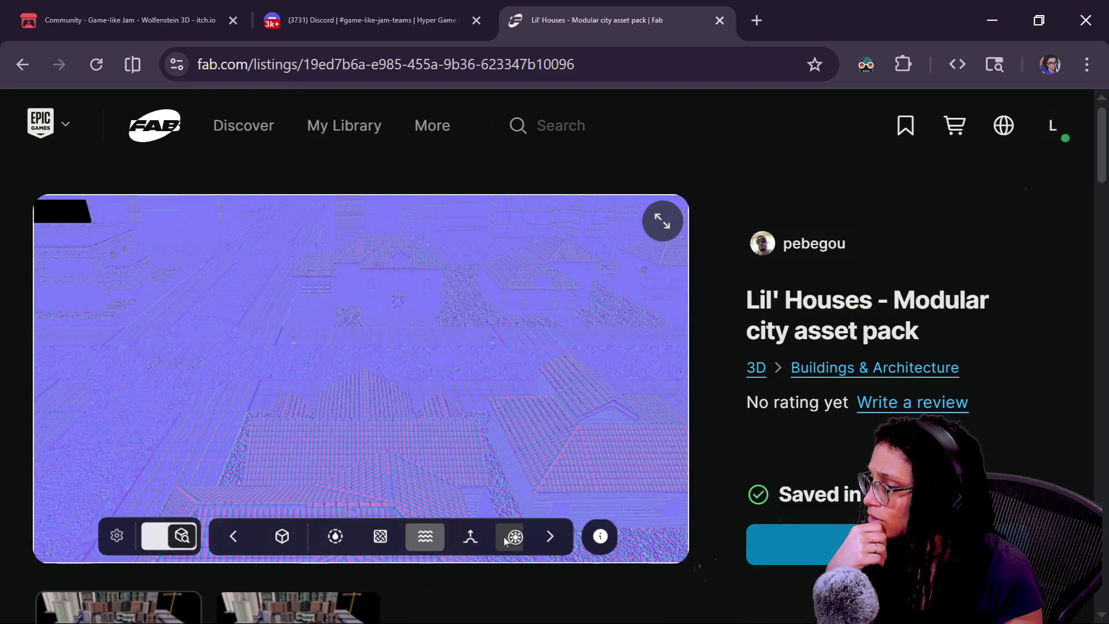
click(509, 538)
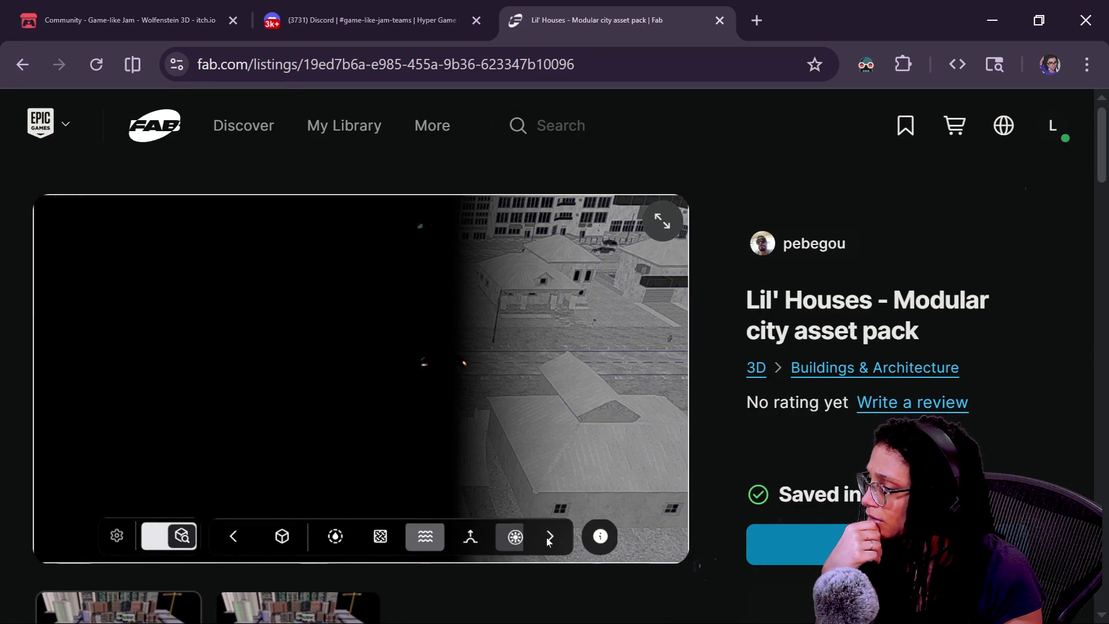
click(549, 538)
click(547, 538)
click(546, 539)
click(459, 537)
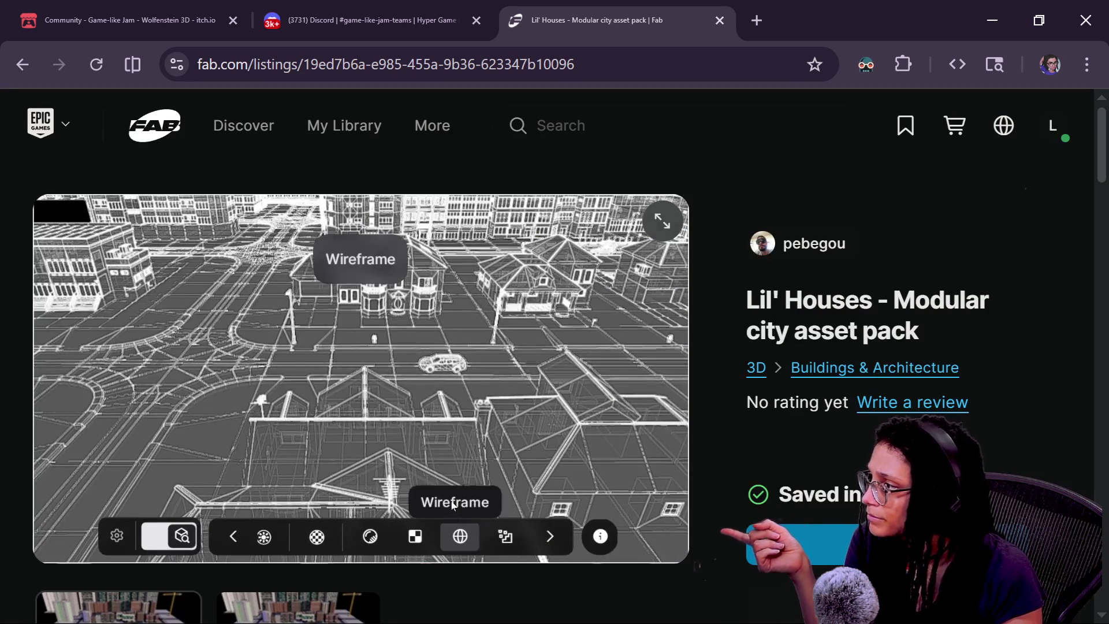
click(458, 536)
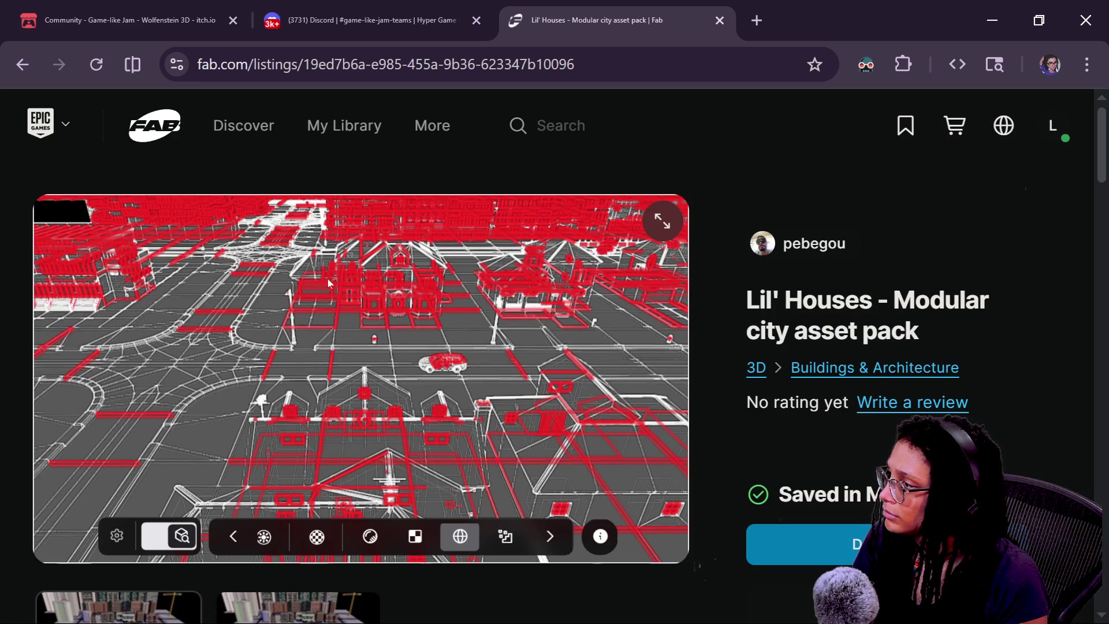
- Zoom the Fab wireframe preview in on the pack's tall buildings
scroll(343, 293, up, 5)
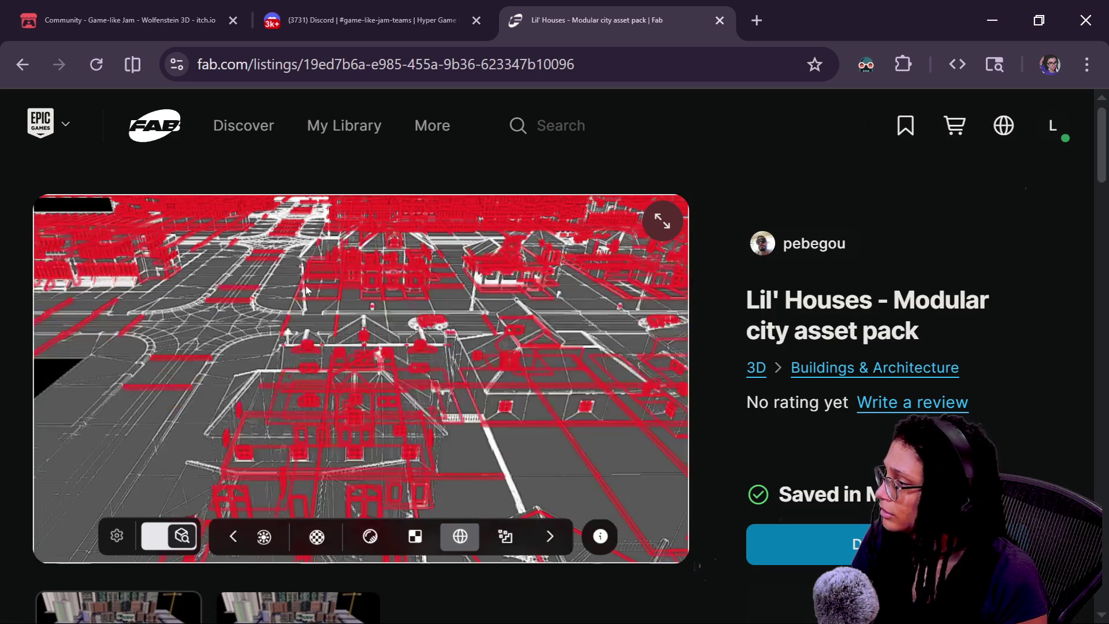
scroll(333, 282, up, 5)
scroll(331, 269, up, 5)
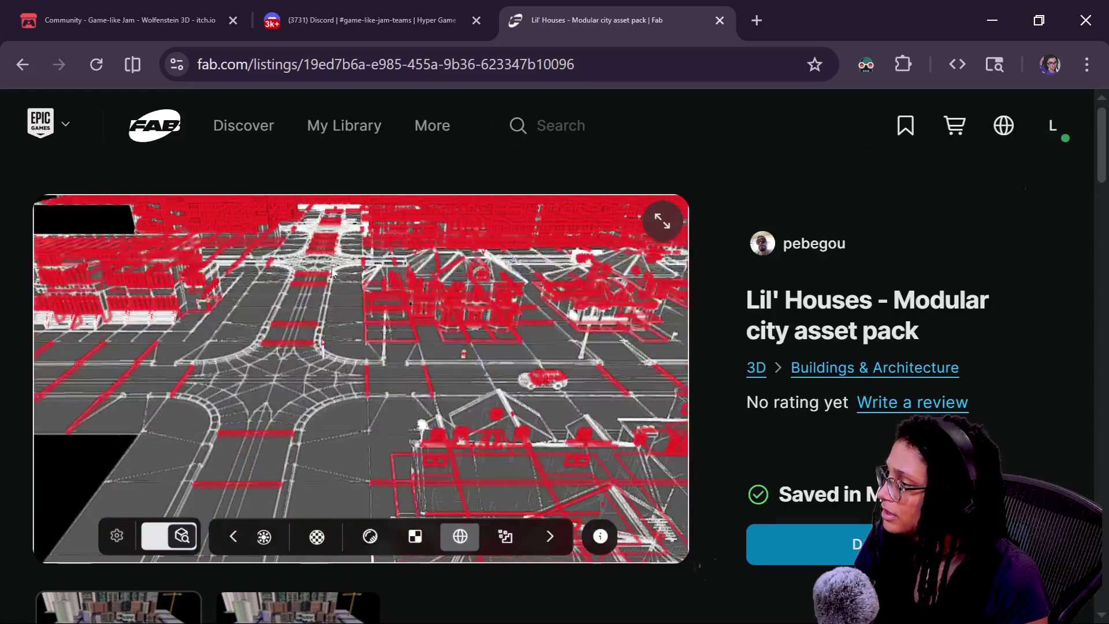
scroll(332, 268, down, 10)
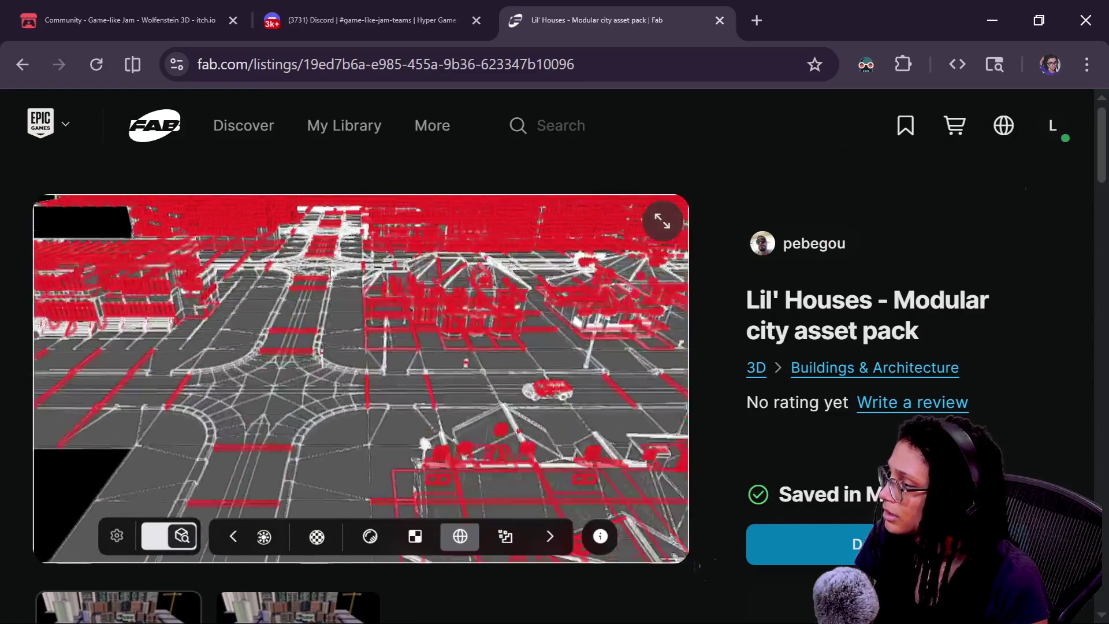
scroll(332, 269, up, 5)
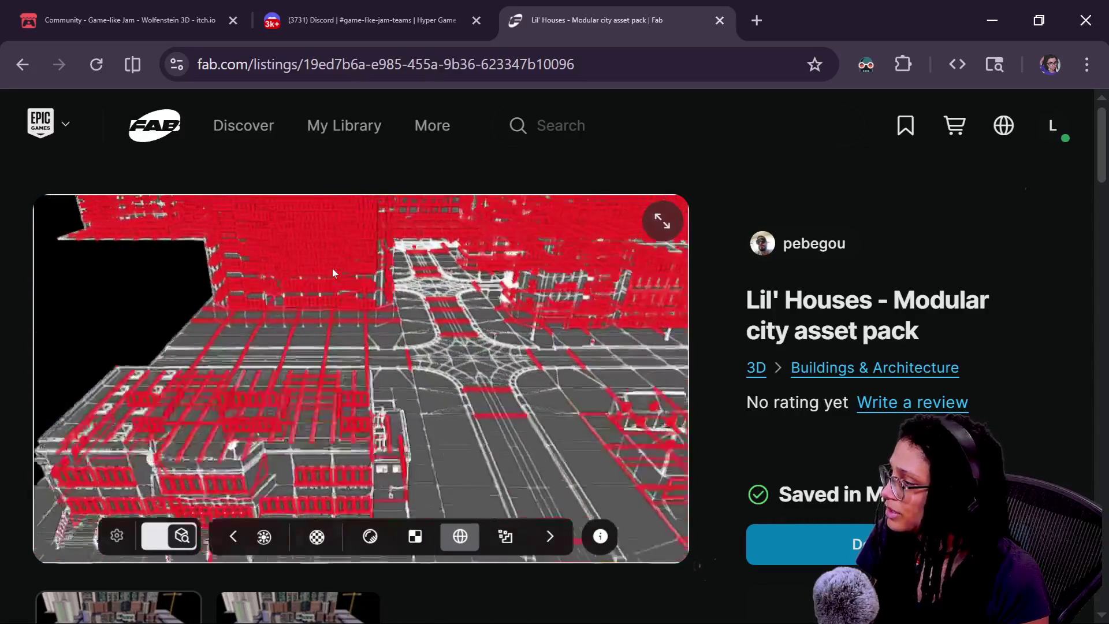
scroll(332, 268, up, 5)
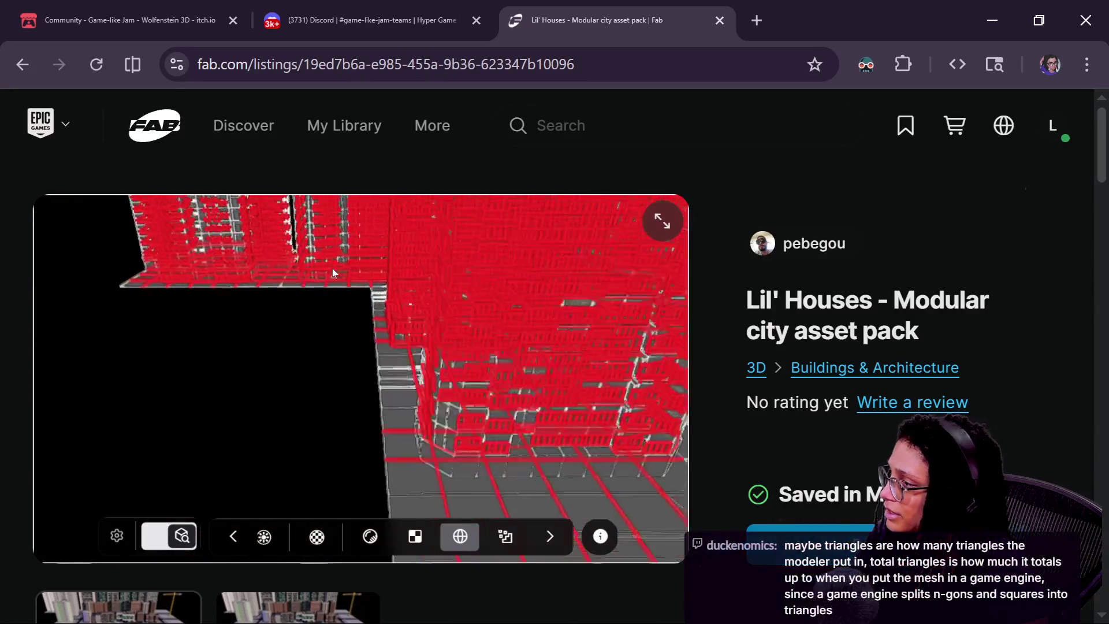
scroll(335, 269, up, 5)
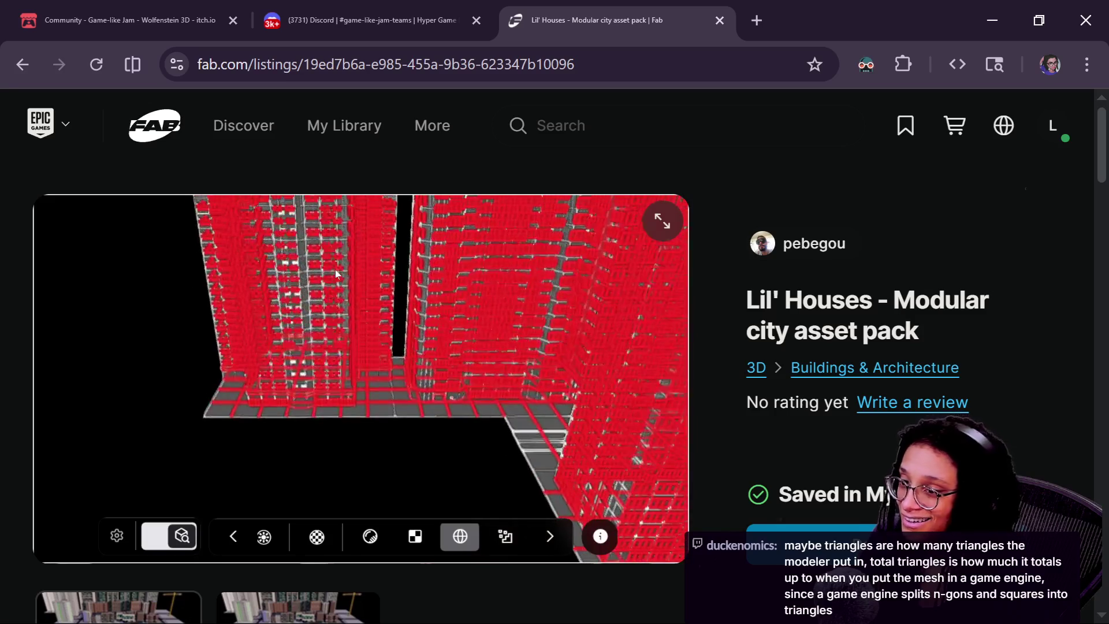
scroll(414, 314, up, 5)
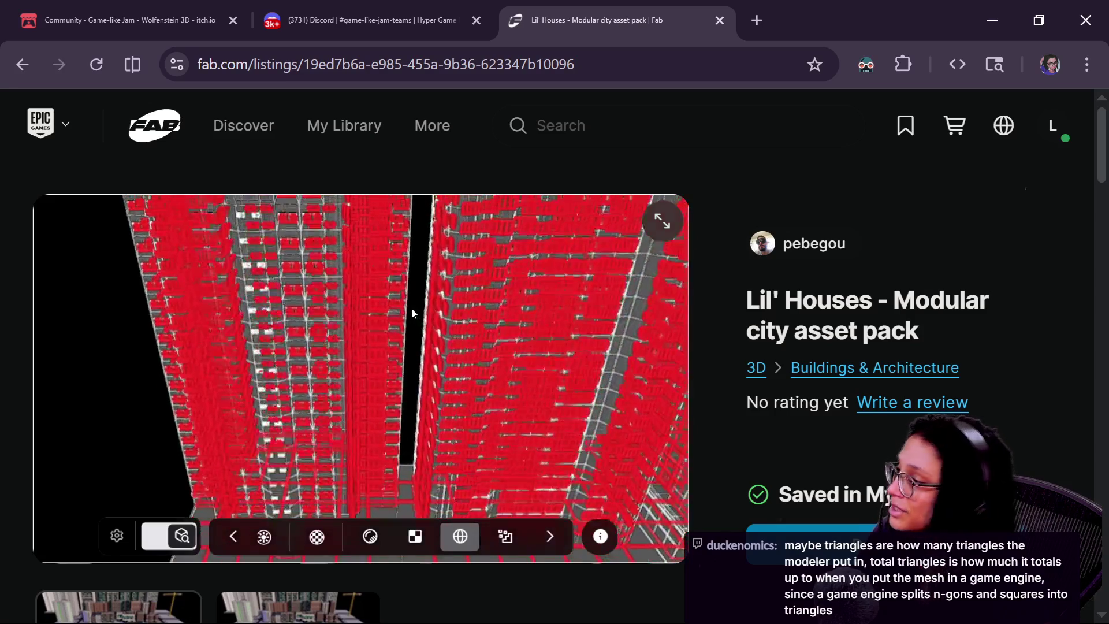
- Orbit around the tall buildings and zoom closer, then bring the GDScript.Live window forward
mouse_move(414, 314)
mouse_down()
mouse_move(666, 355)
mouse_move(531, 370)
mouse_up()
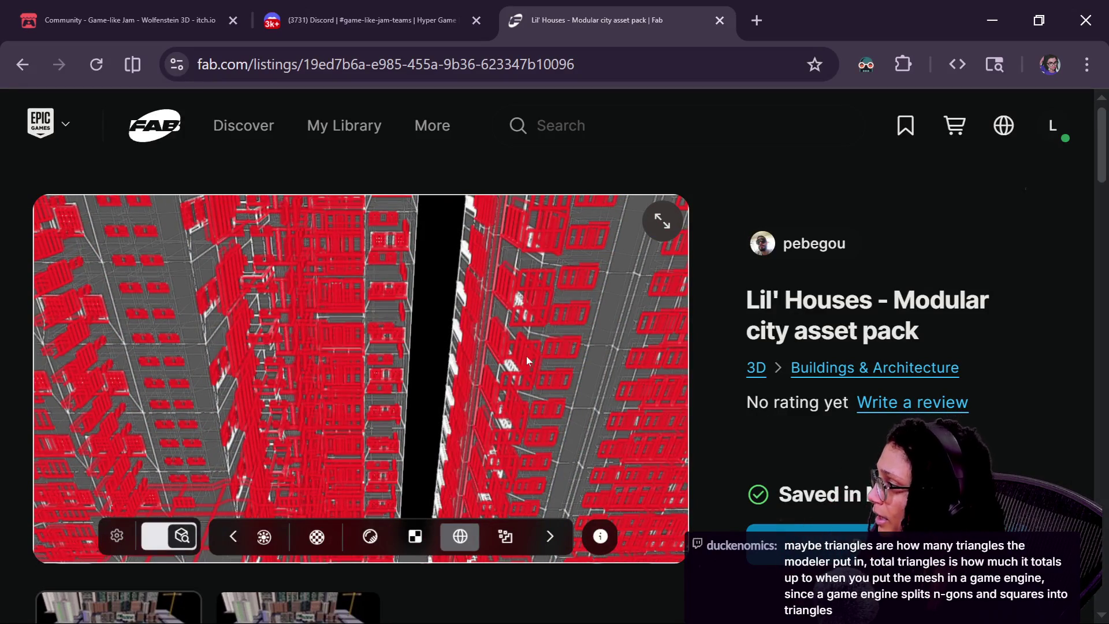
scroll(526, 356, up, 3)
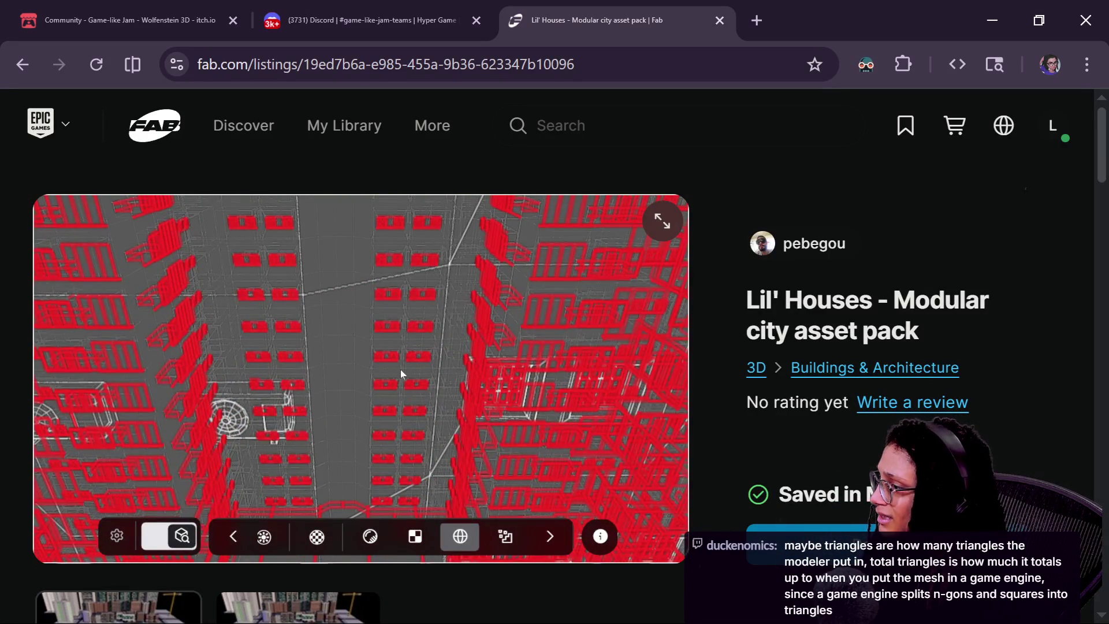
scroll(400, 370, up, 3)
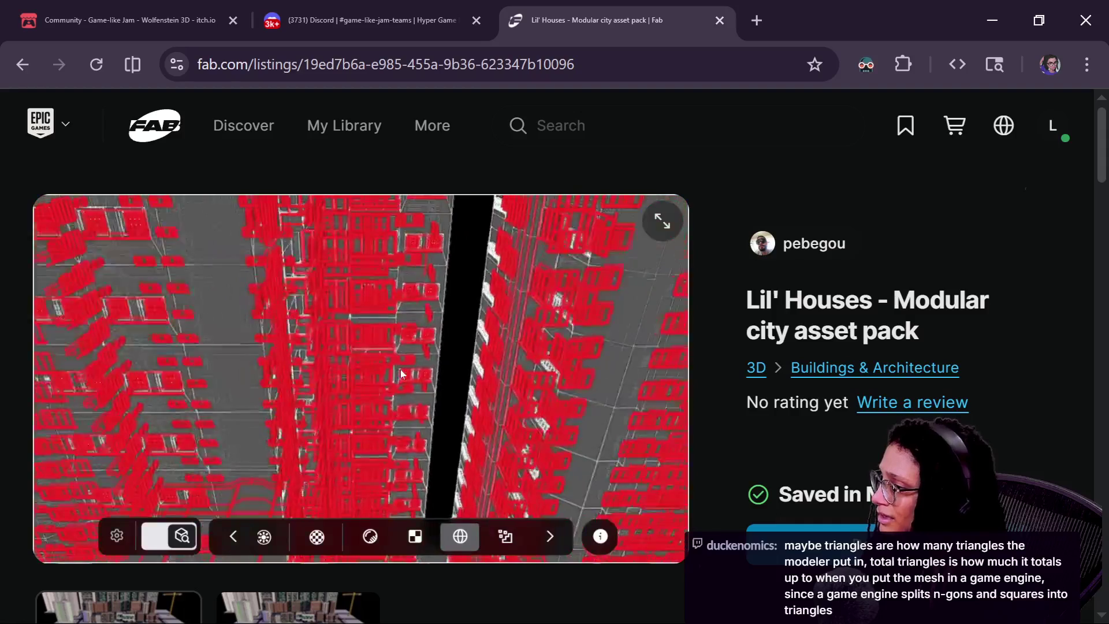
scroll(401, 370, up, 3)
scroll(404, 372, up, 3)
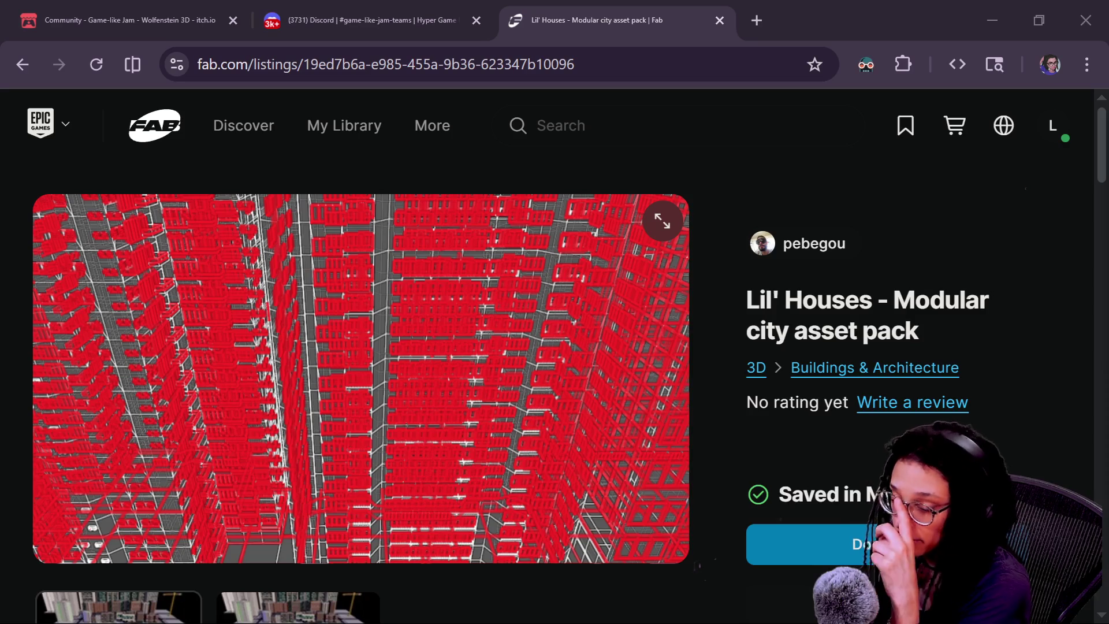
key(alt+Tab)
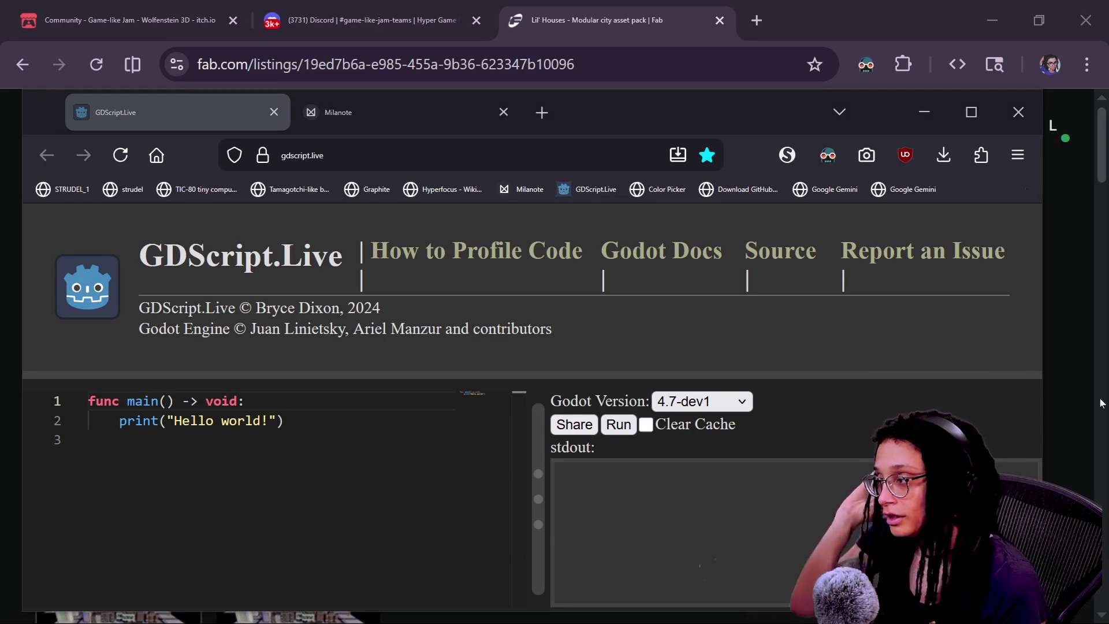
- Move focus to the How to Profile Code link, then bring NOTES.txt forward
key(Tab)
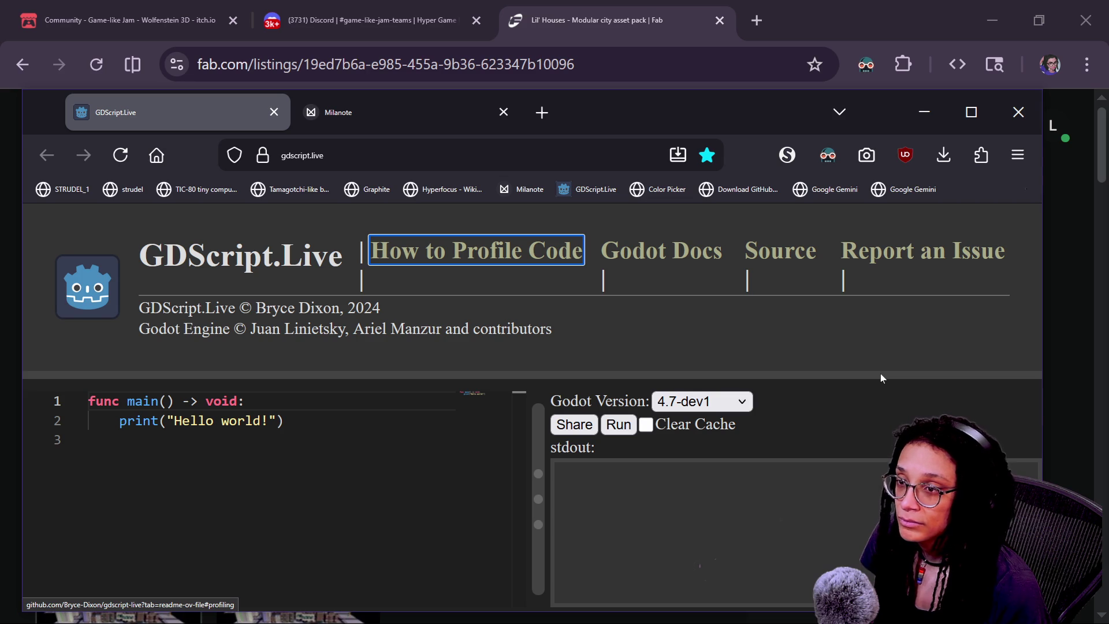
key(alt+Tab)
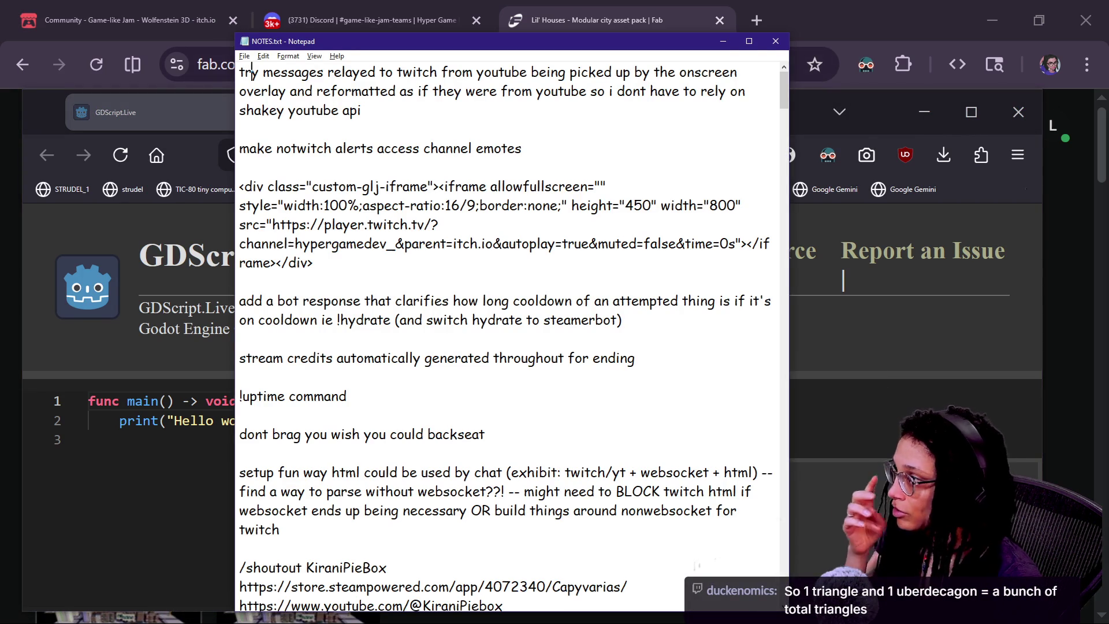
- Add a top note about splitting over-limit Twitch messages in two, and save NOTES.txt
key(Return)
key(Return)
key(Up)
key(Up)
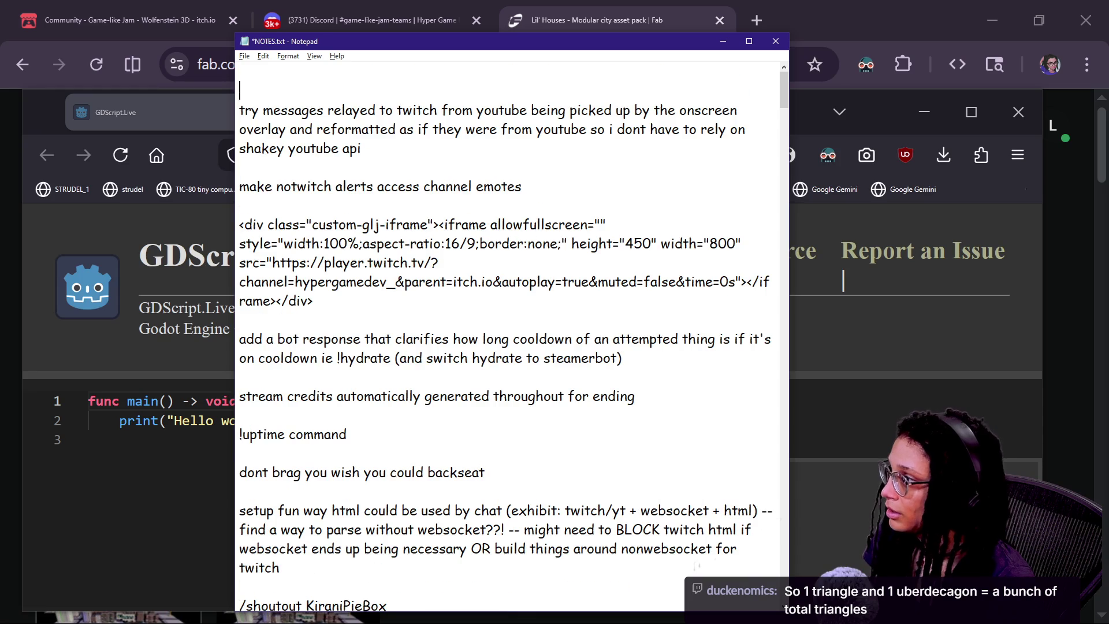
text(add )
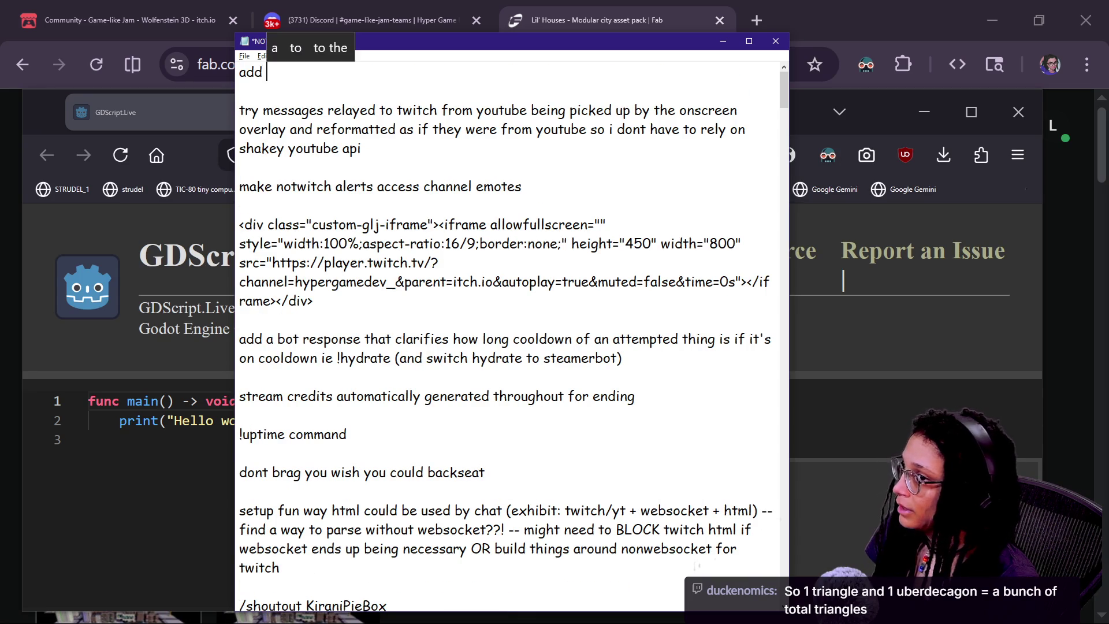
text(chat relay exception)
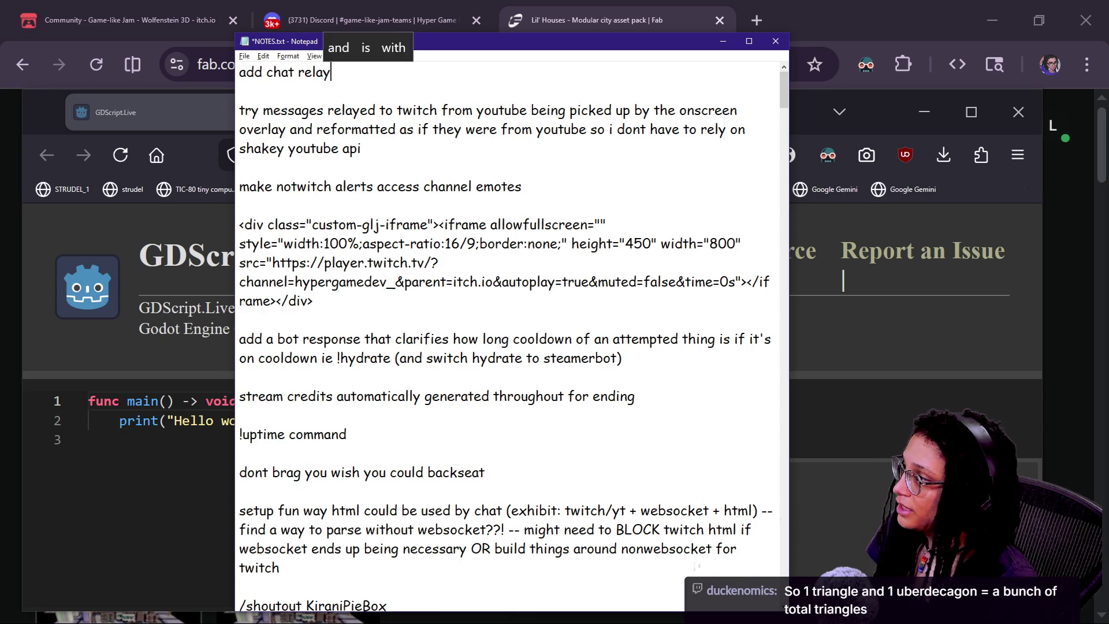
text( for lo)
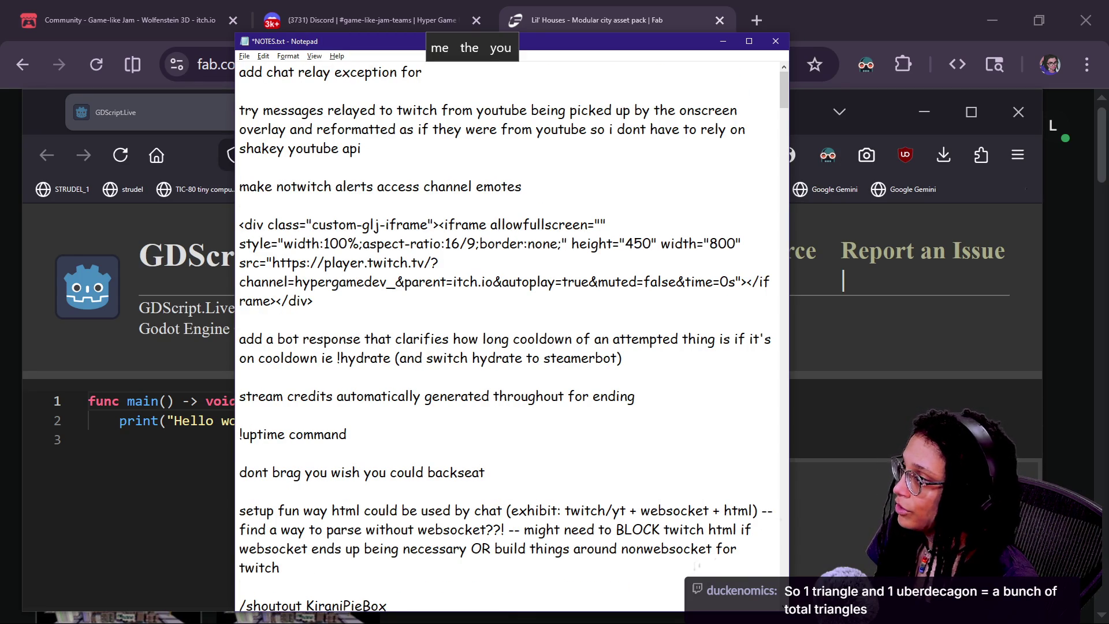
key(BackSpace)
key(BackSpace)
key(BackSpace)
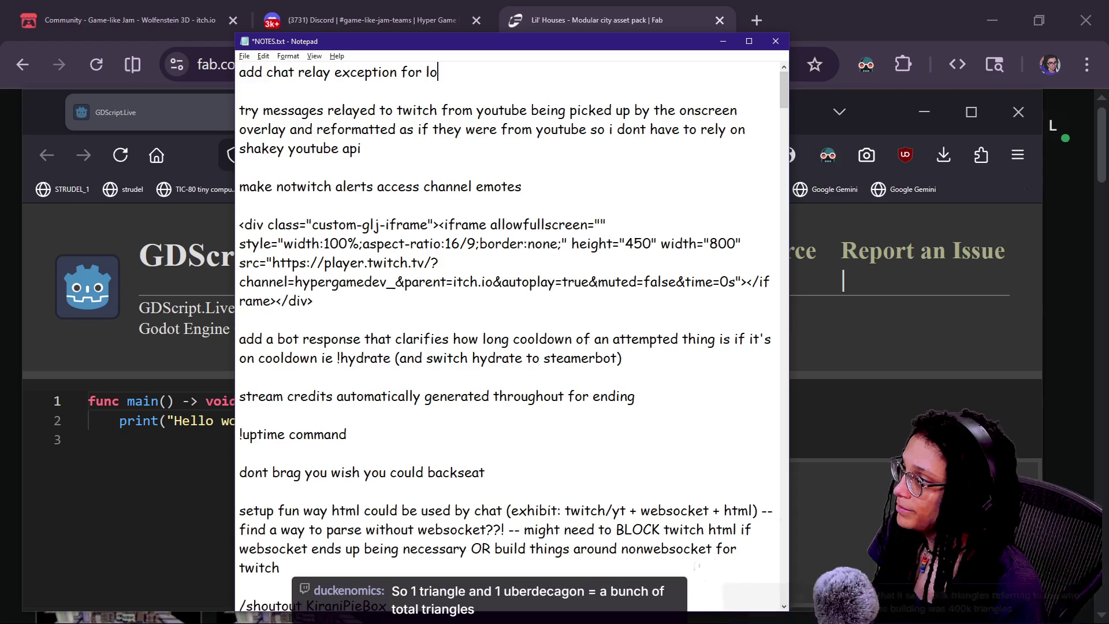
text(twitch mssgs)
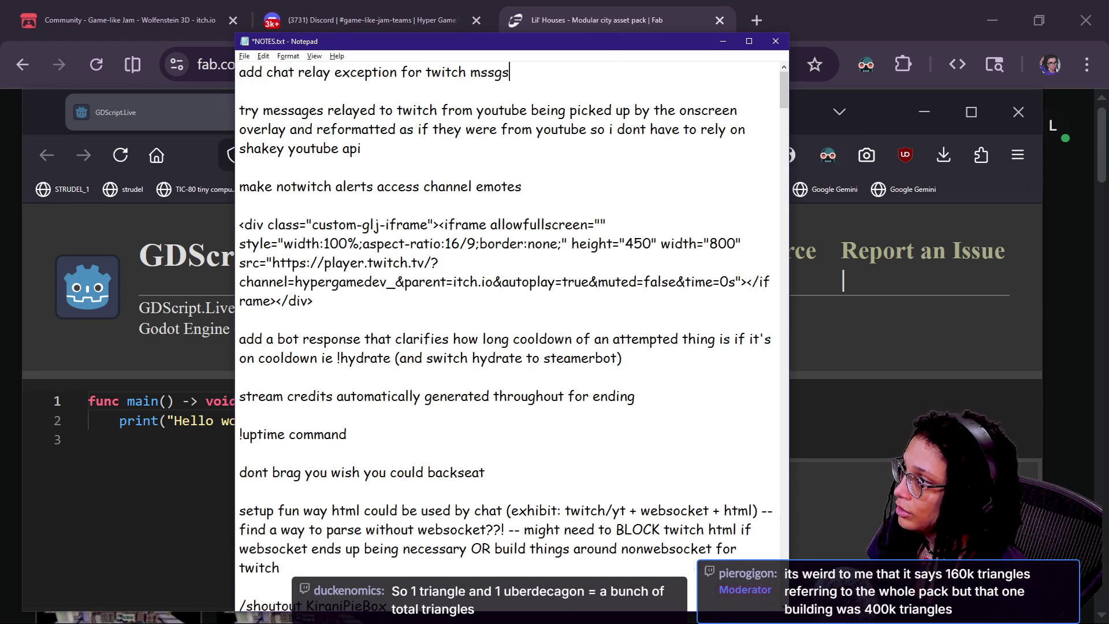
text(limit)
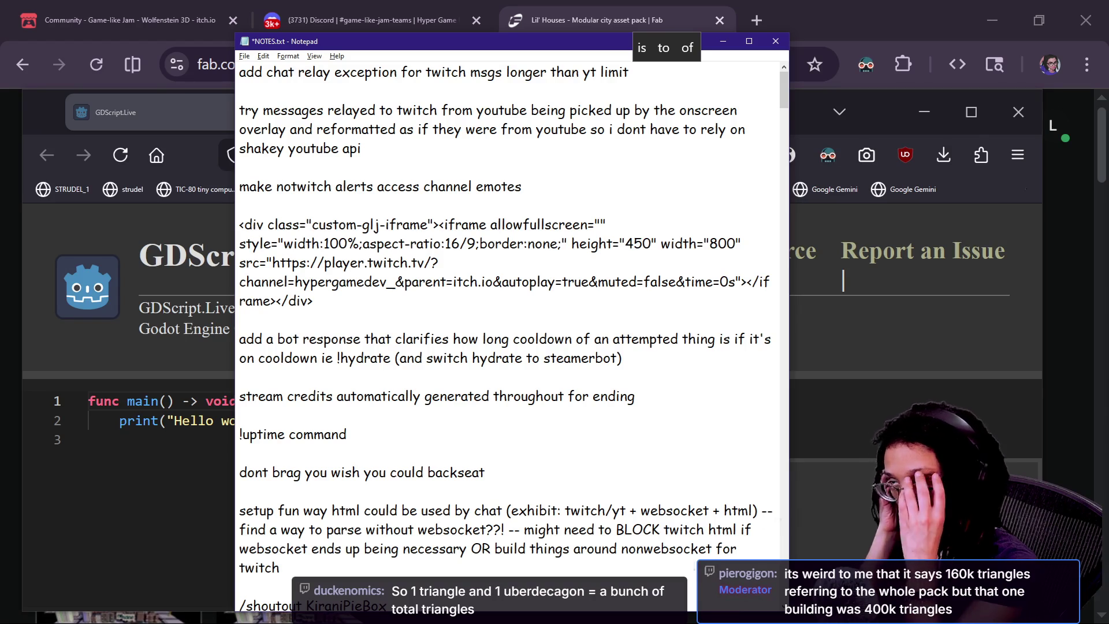
text(have it split the mes)
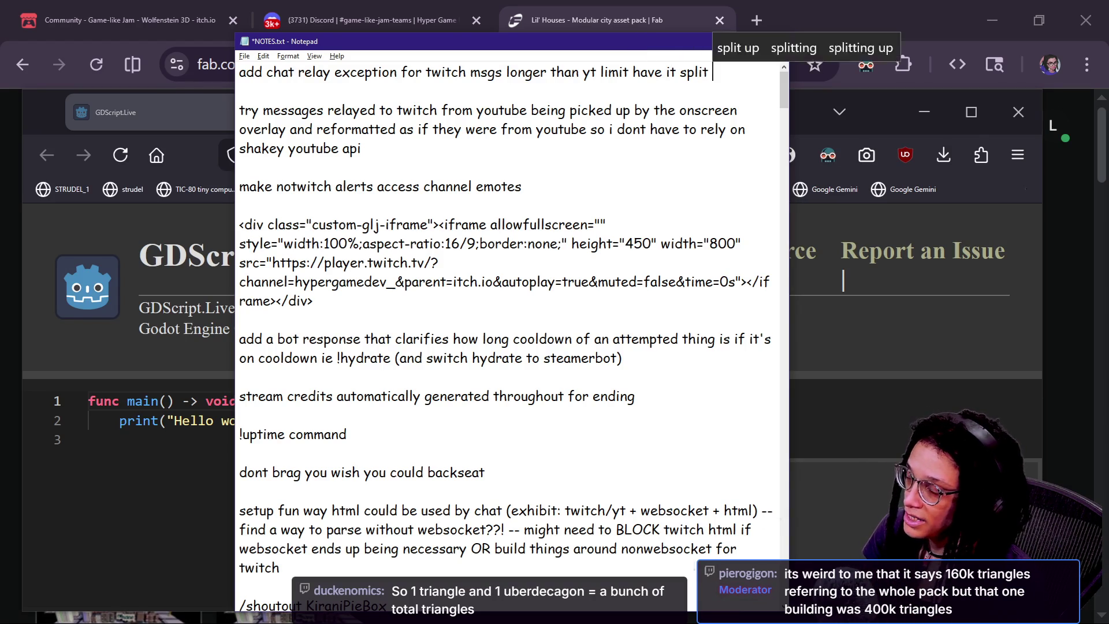
text(sage i)
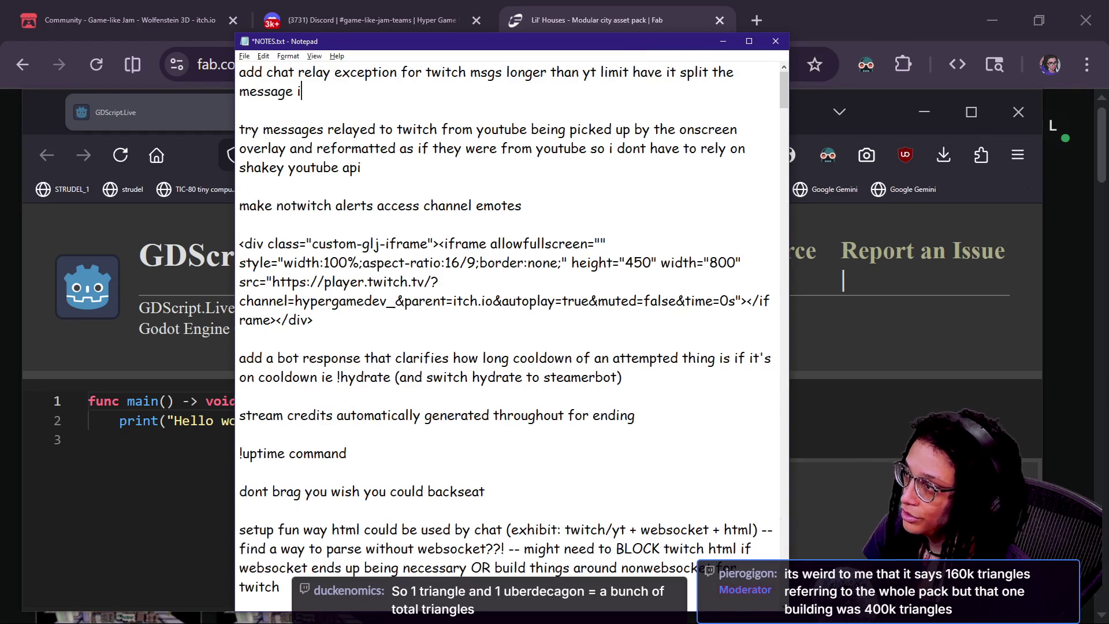
text(n two and send ove)
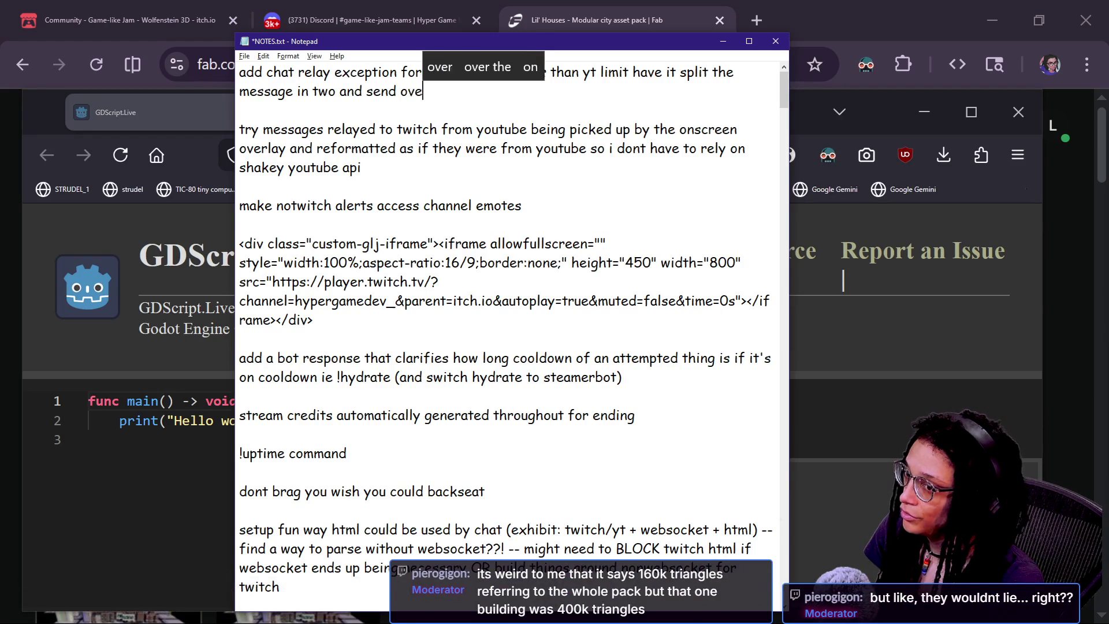
text(r two messages)
key(ctrl+s)
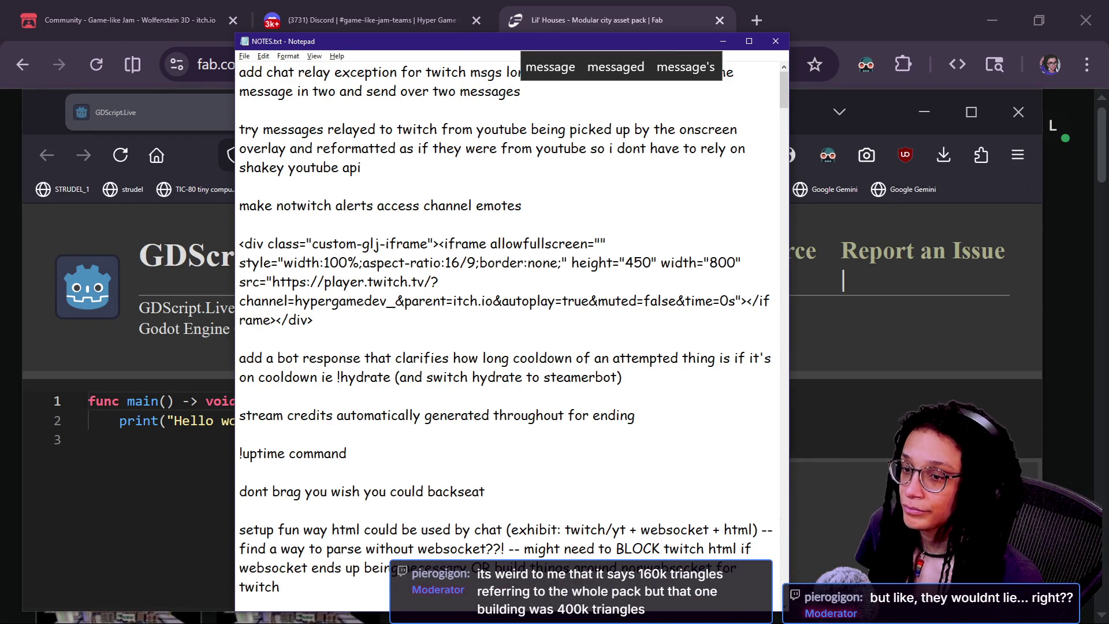
key(alt+Tab)
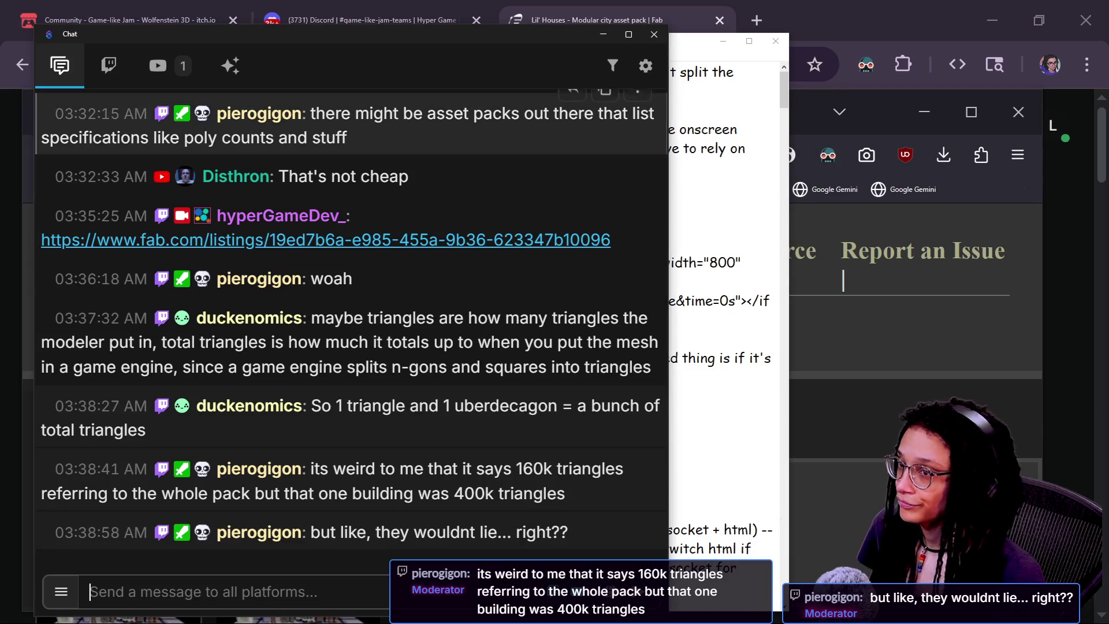
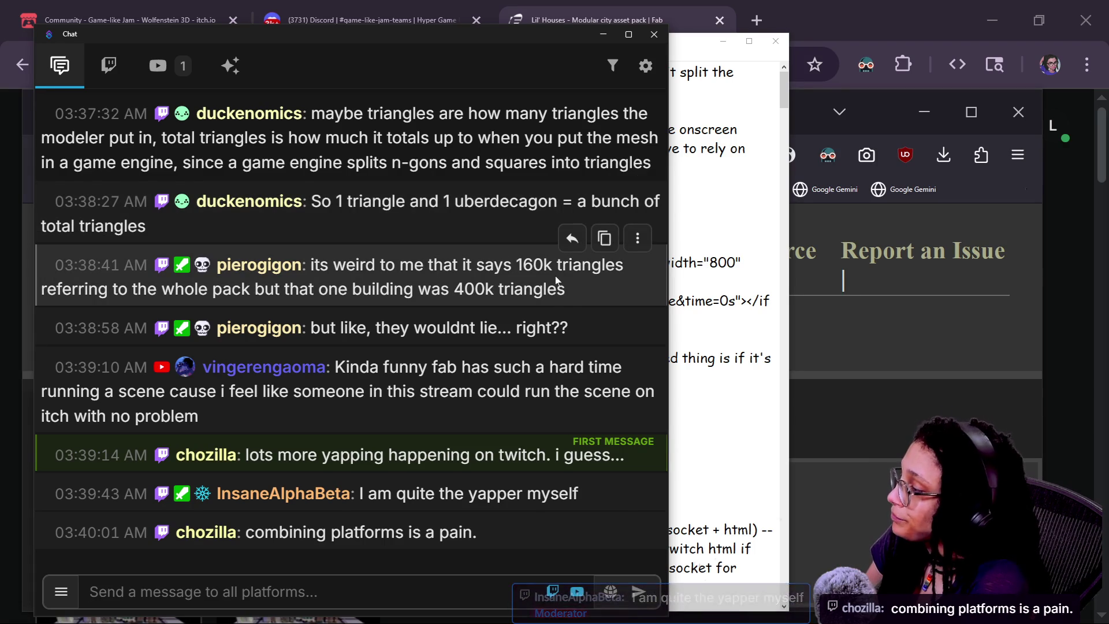
- Scroll back through the chat, then bring forward the GDScript.Live window with its Hello world main function
scroll(555, 280, up, 2)
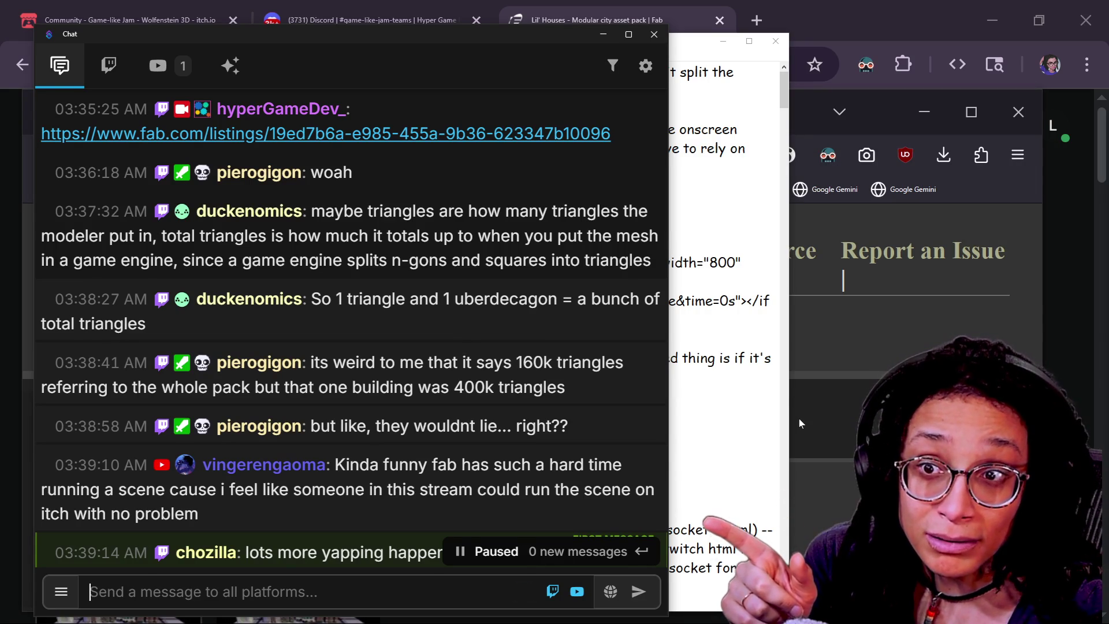
click(889, 399)
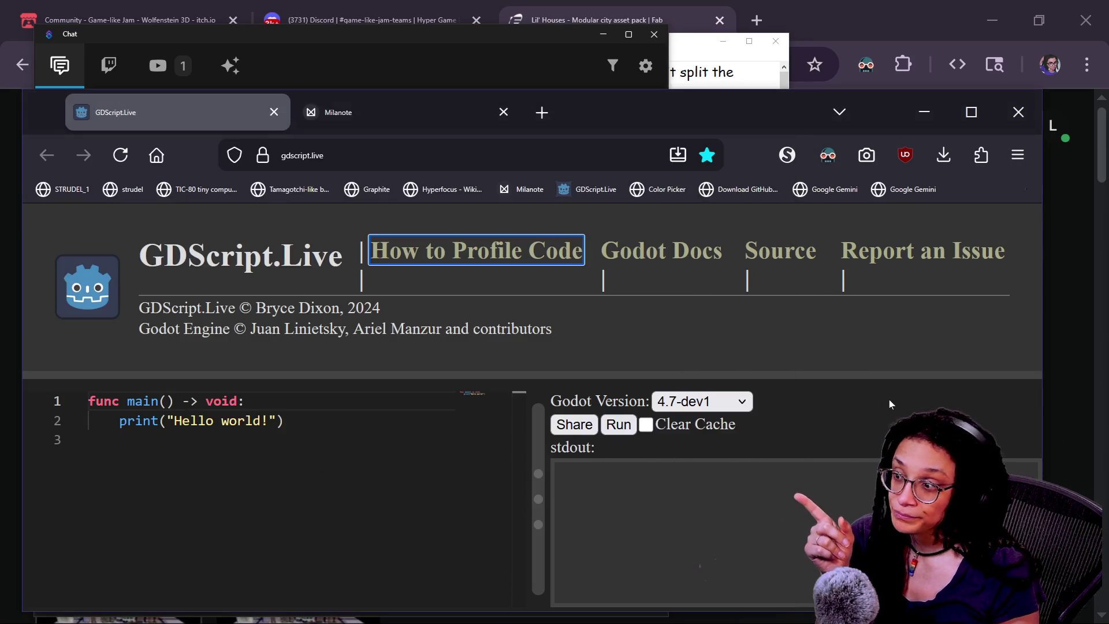
- Open the Lil' Houses listing's Download dialog and point out the fbx format entry
click(1050, 287)
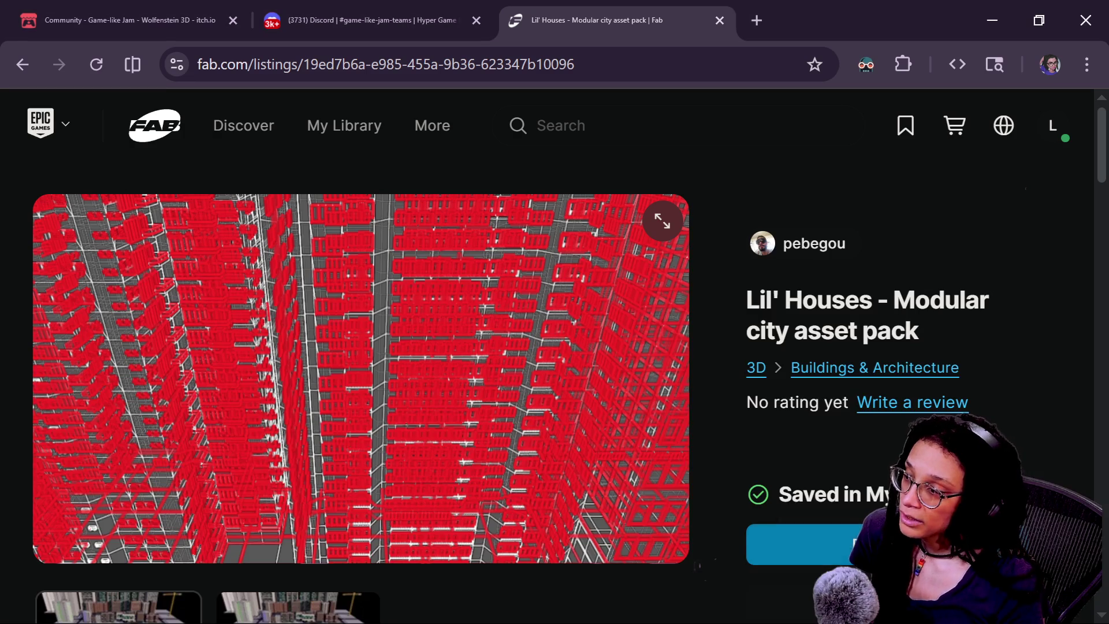
scroll(858, 511, down, 5)
click(857, 511)
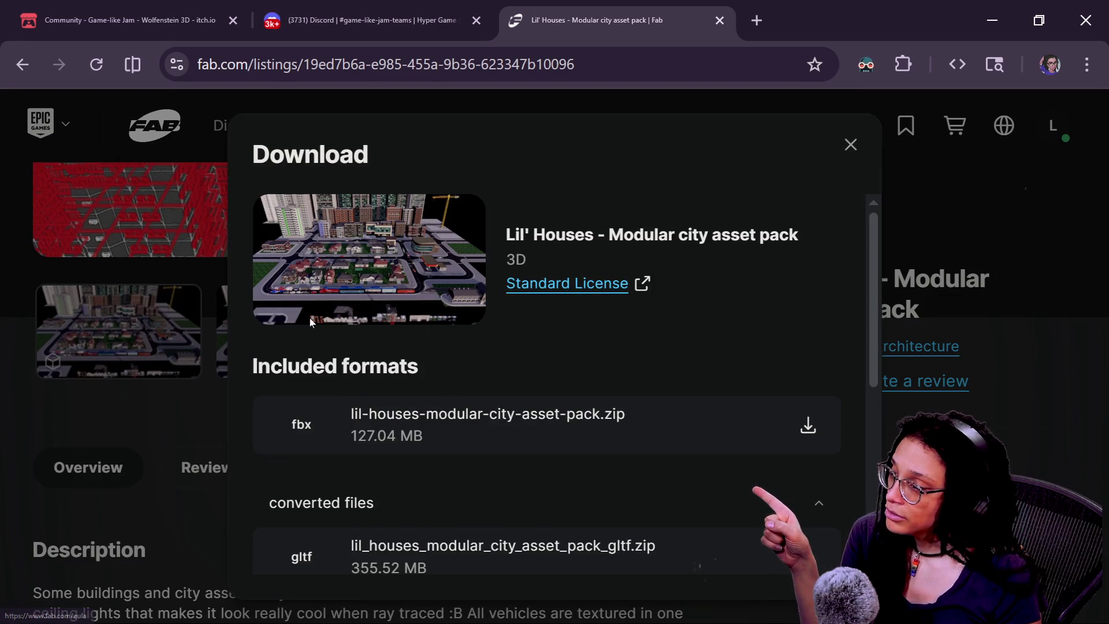
scroll(310, 322, down, 2)
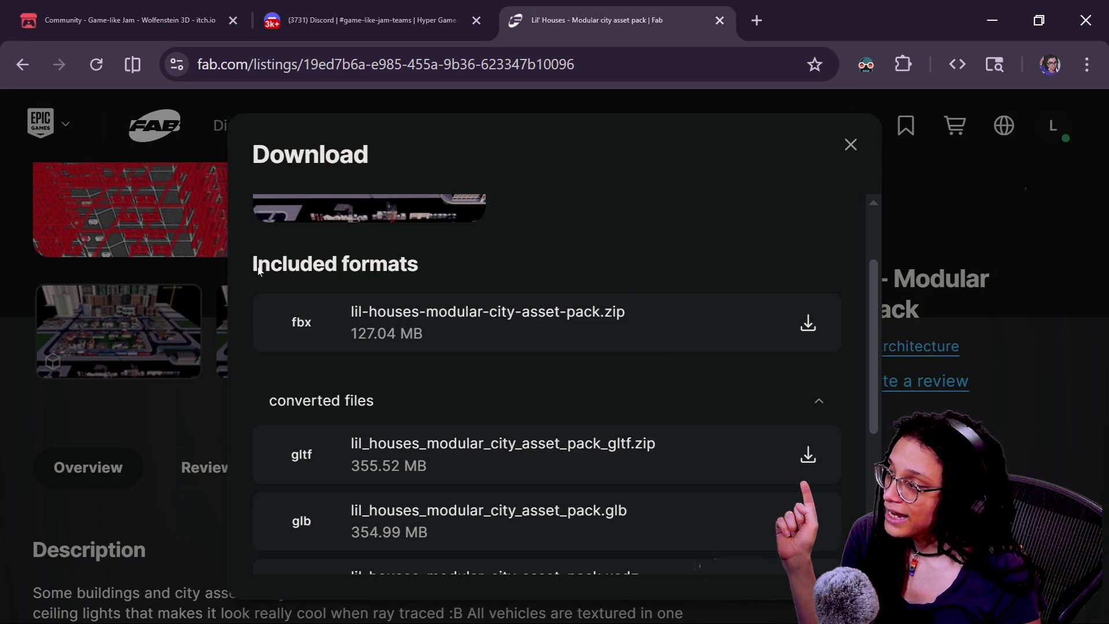
drag(254, 266, 424, 270)
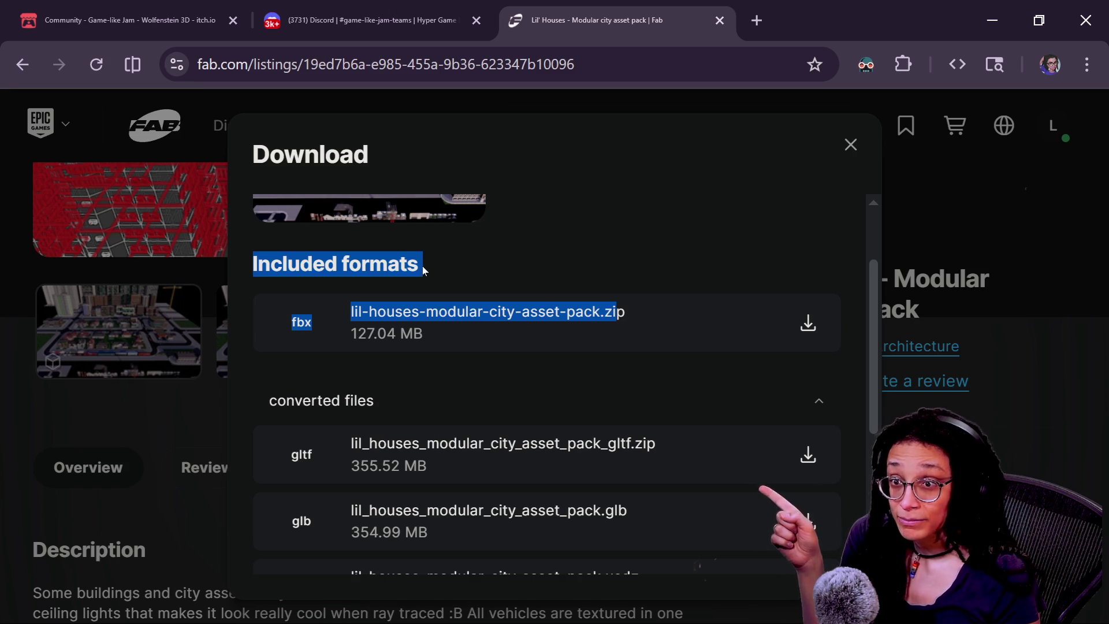
click(514, 401)
click(509, 397)
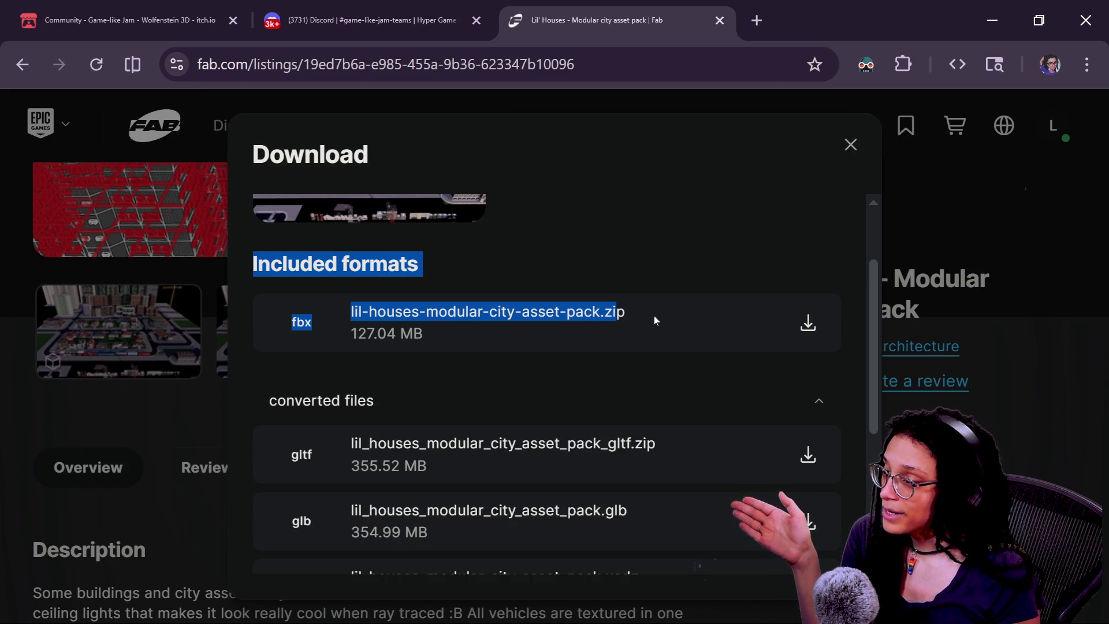
- Expand and collapse the converted files list to review the fbx, gltf, glb and usdz sizes
scroll(873, 291, down, 3)
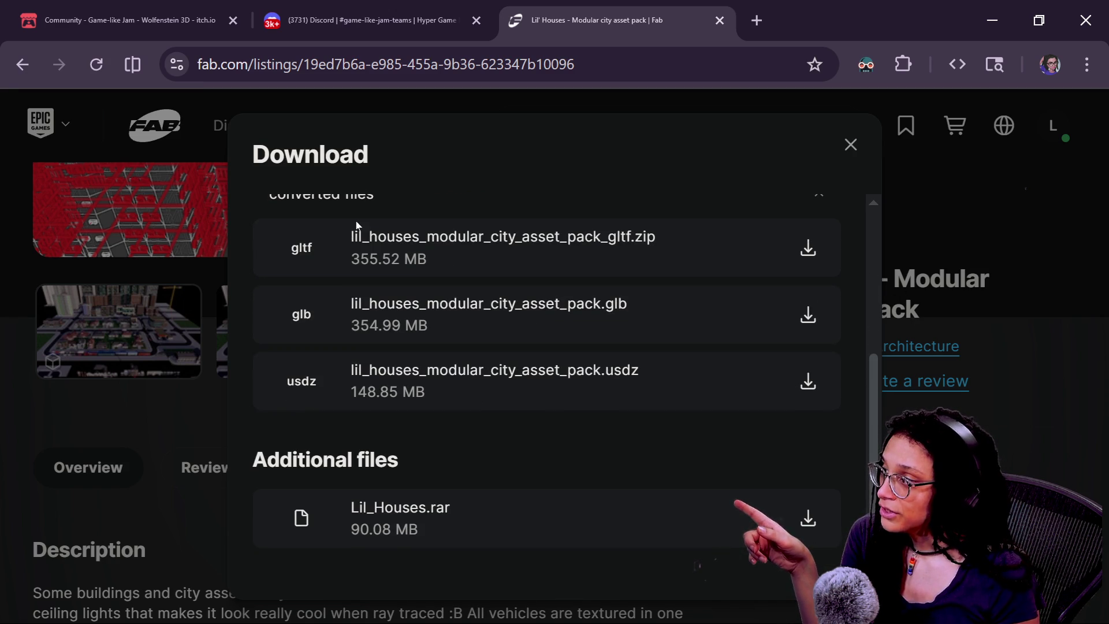
scroll(356, 226, up, 2)
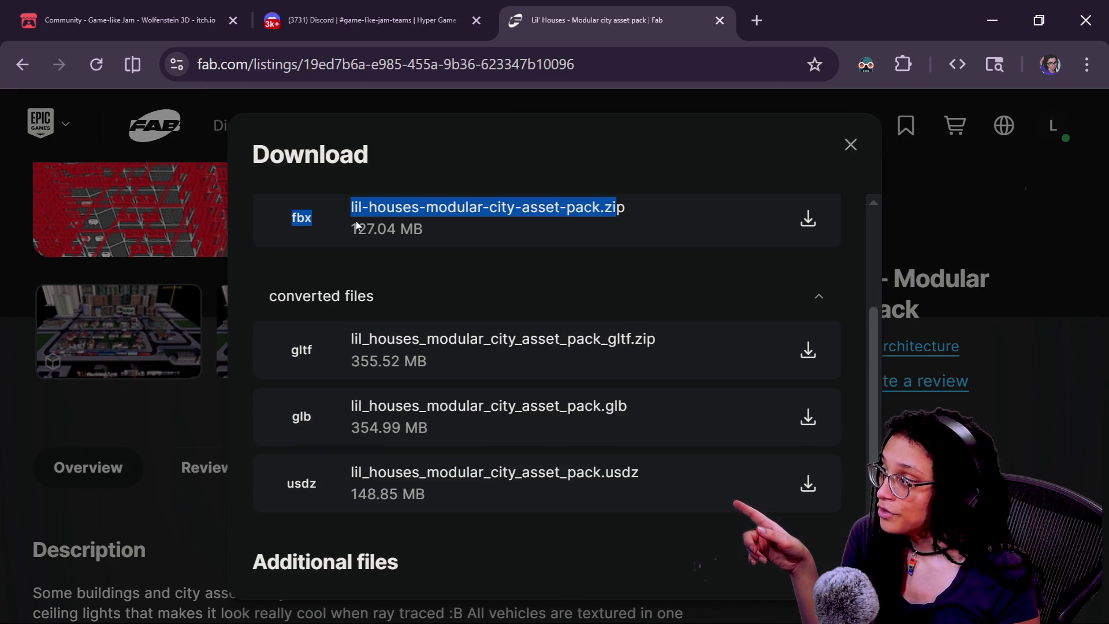
click(423, 308)
scroll(644, 460, up, 3)
scroll(644, 459, down, 3)
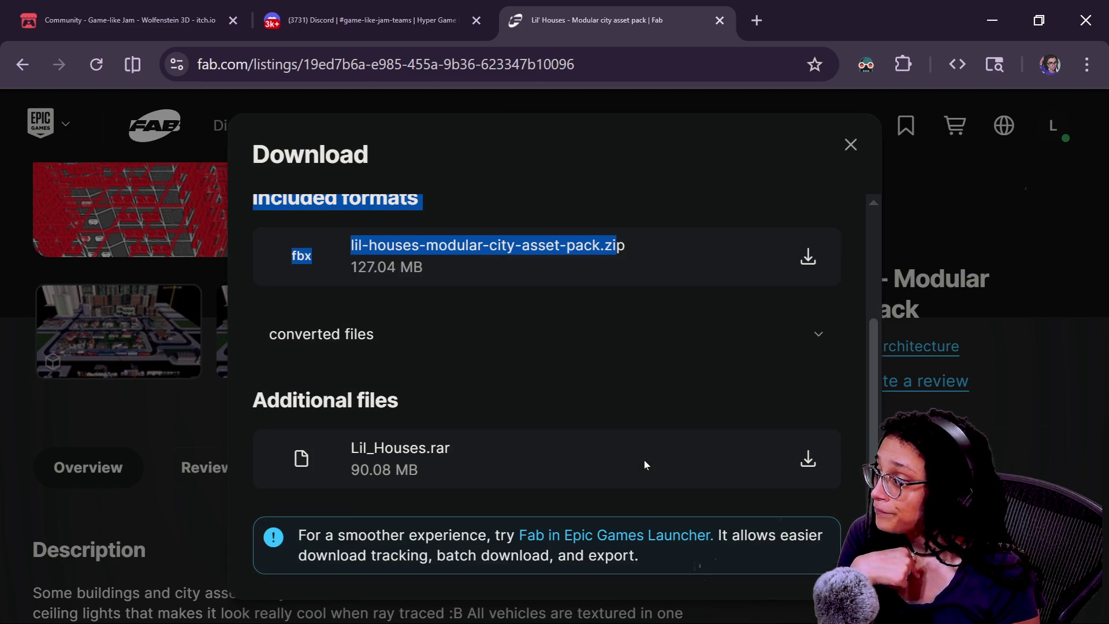
click(424, 343)
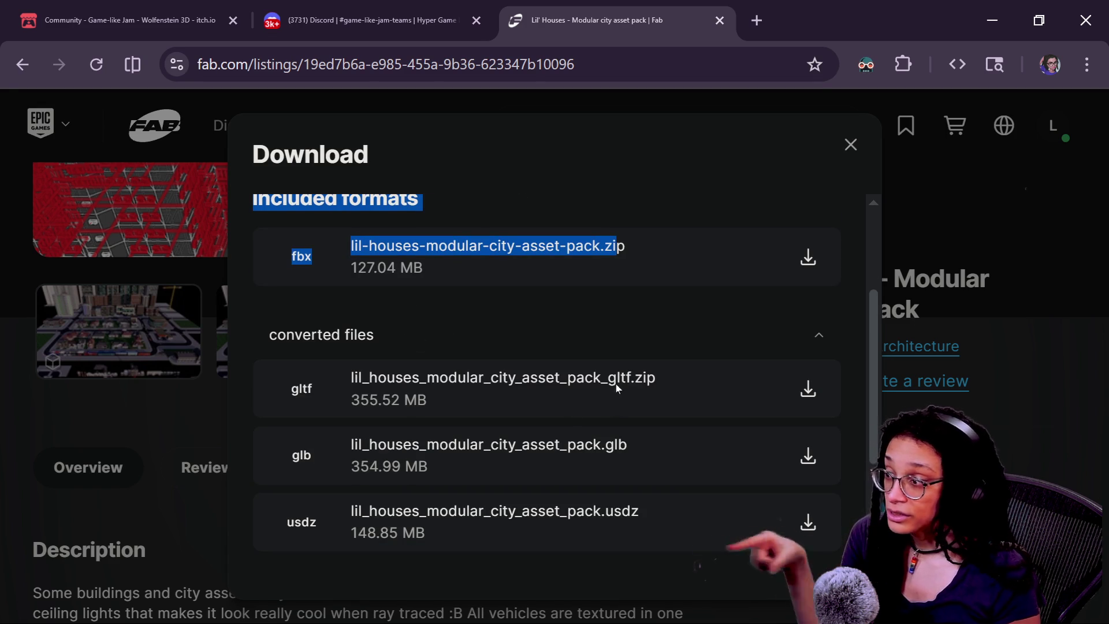
click(739, 563)
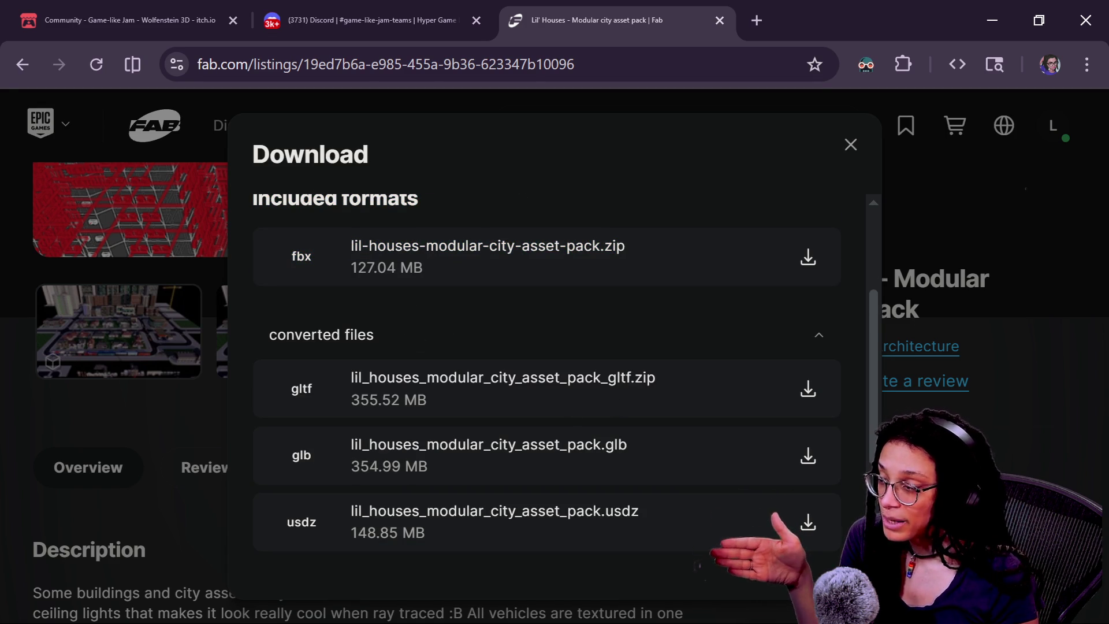
drag(420, 399, 715, 421)
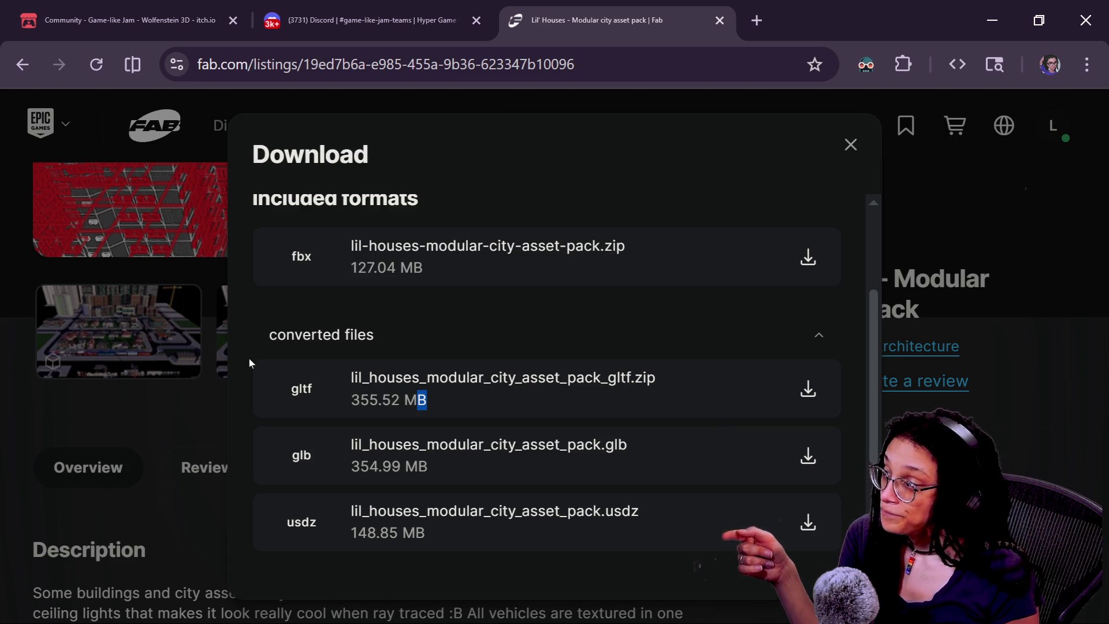
click(398, 329)
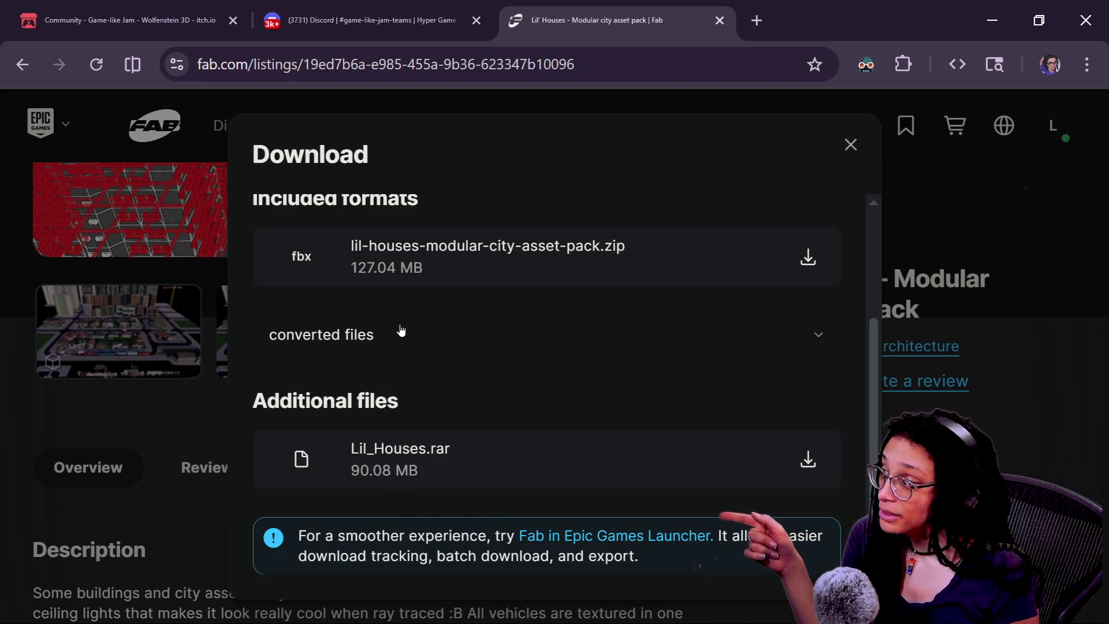
click(402, 330)
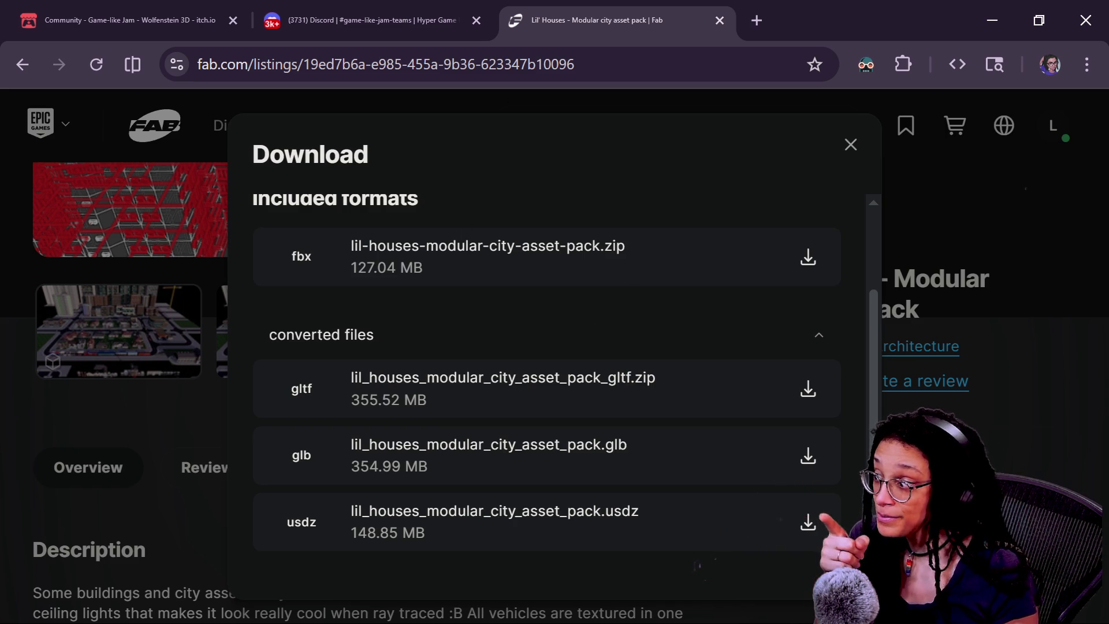
- Compare the 355.52 MB gltf with the 127.04 MB fbx, and download the fbx zip
drag(348, 400, 431, 409)
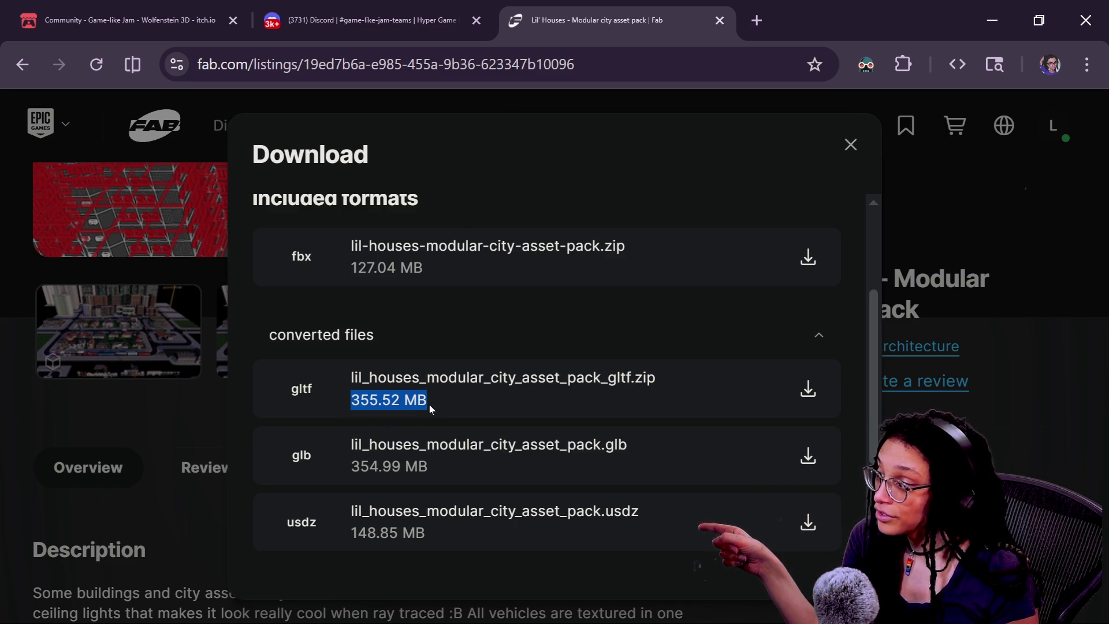
mouse_move(340, 411)
mouse_down()
mouse_move(519, 425)
mouse_move(523, 446)
mouse_up()
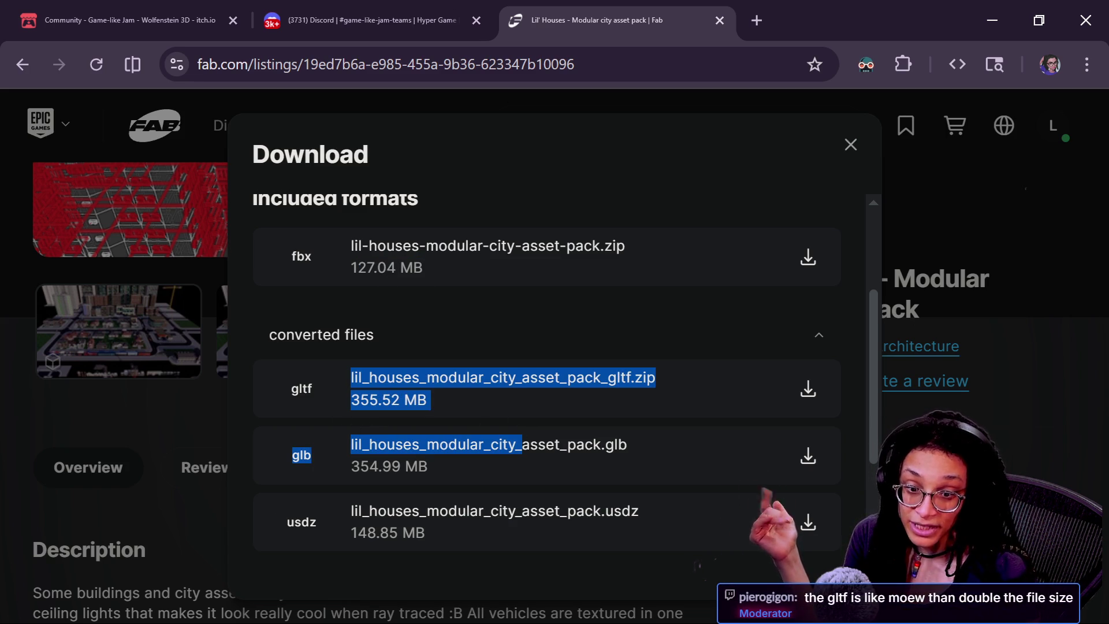
click(353, 269)
drag(352, 269, 454, 276)
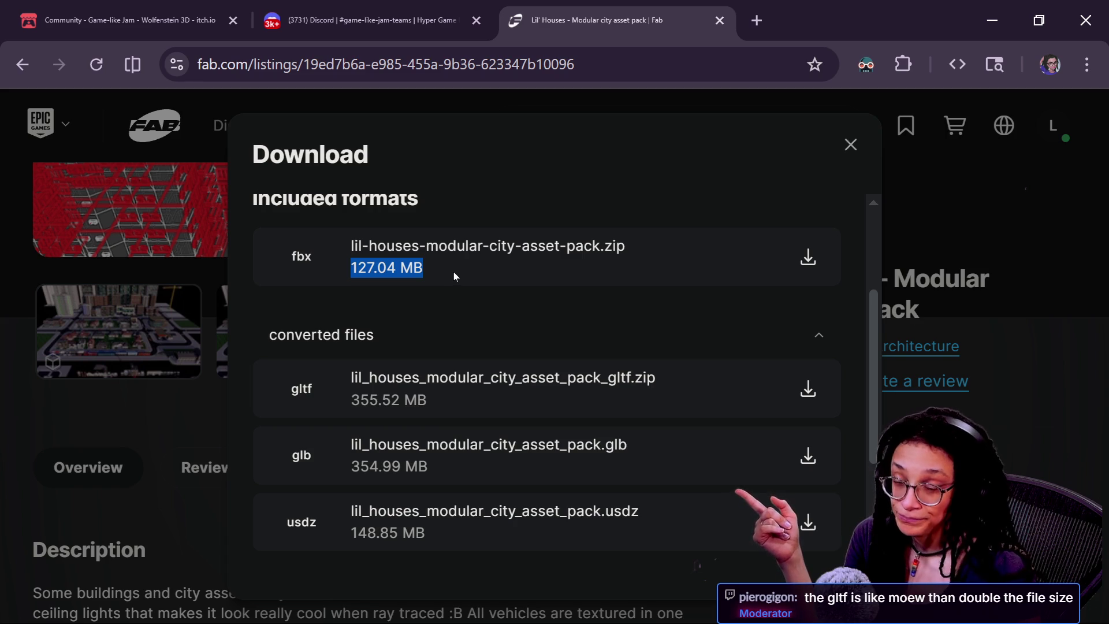
click(808, 257)
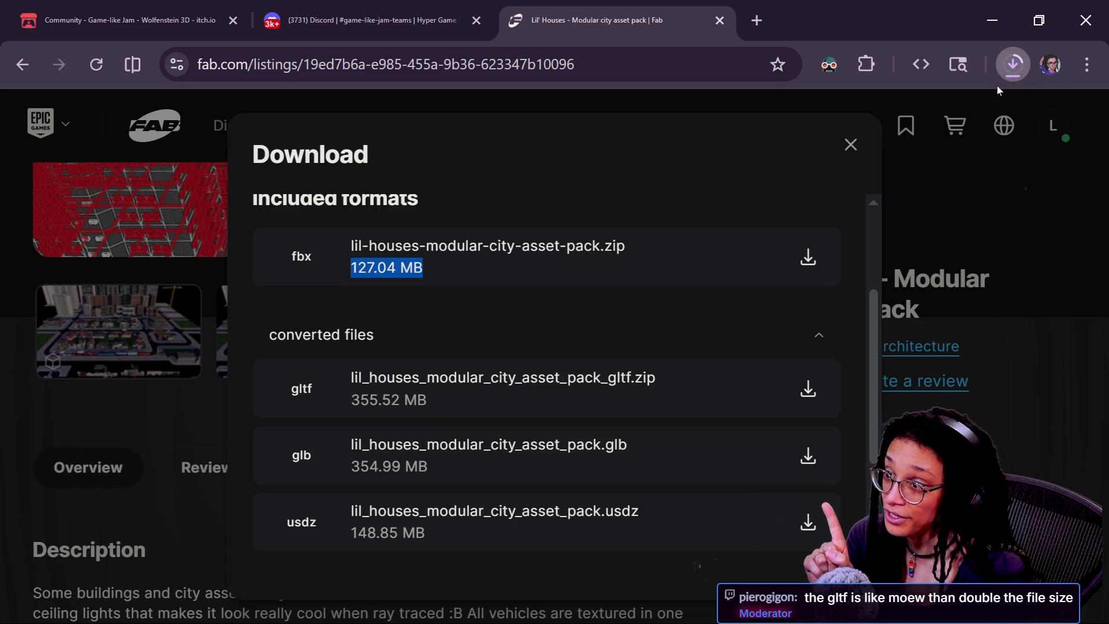
- From Chrome's downloads list, show lil-houses-modular-city-asset-pack.zip (127 MB) in its Downloads folder
click(1015, 65)
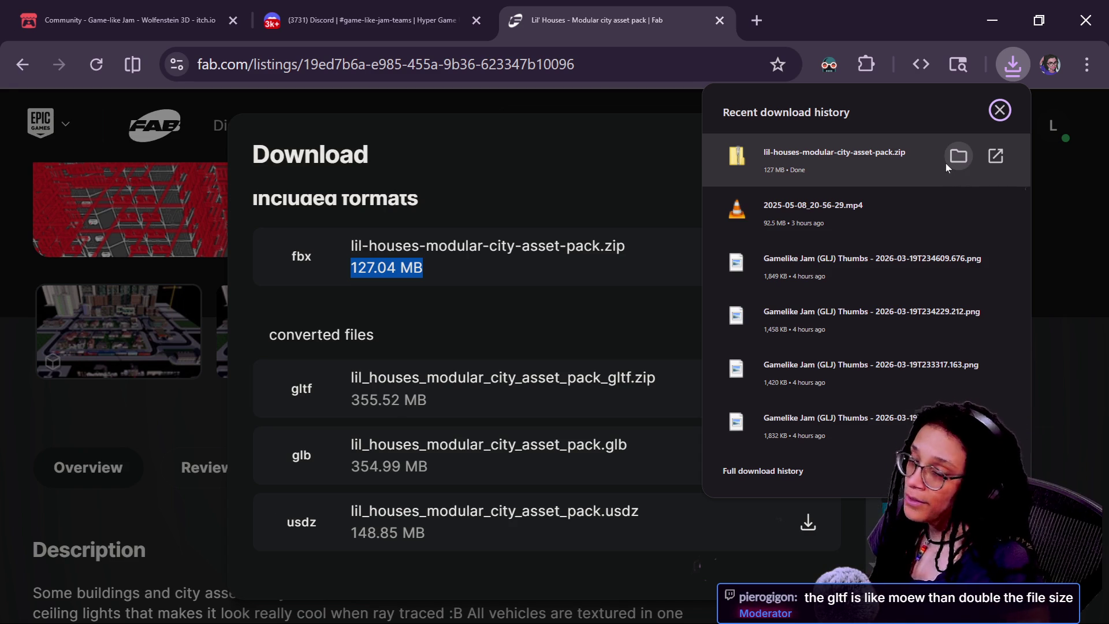
click(947, 162)
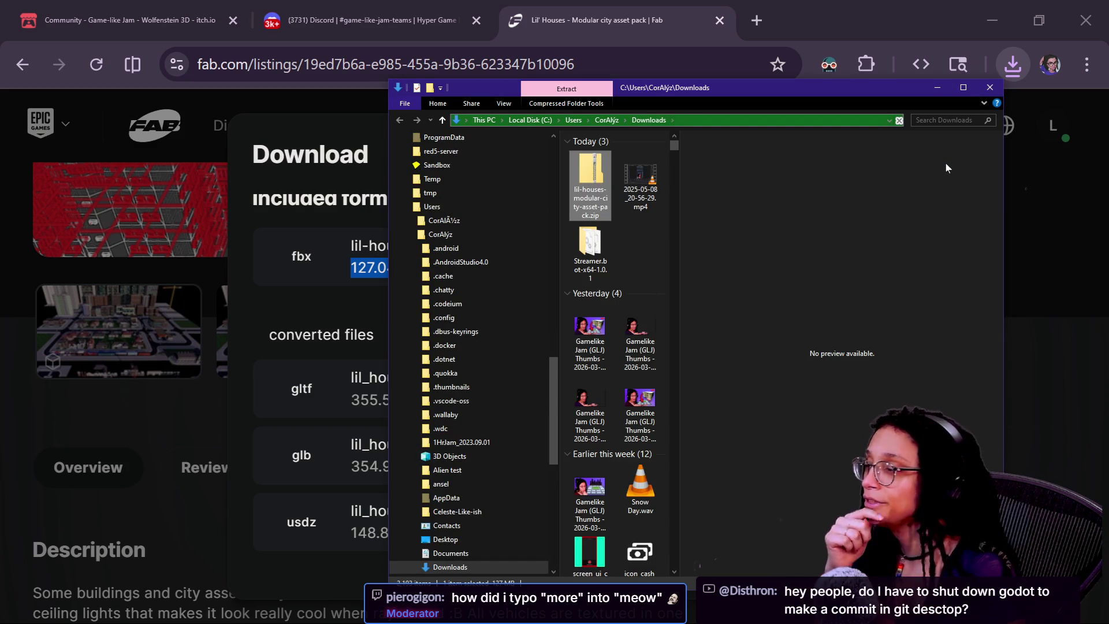
- Extract the lil-houses zip into the suggested folder and widen the Downloads window
right_click(594, 176)
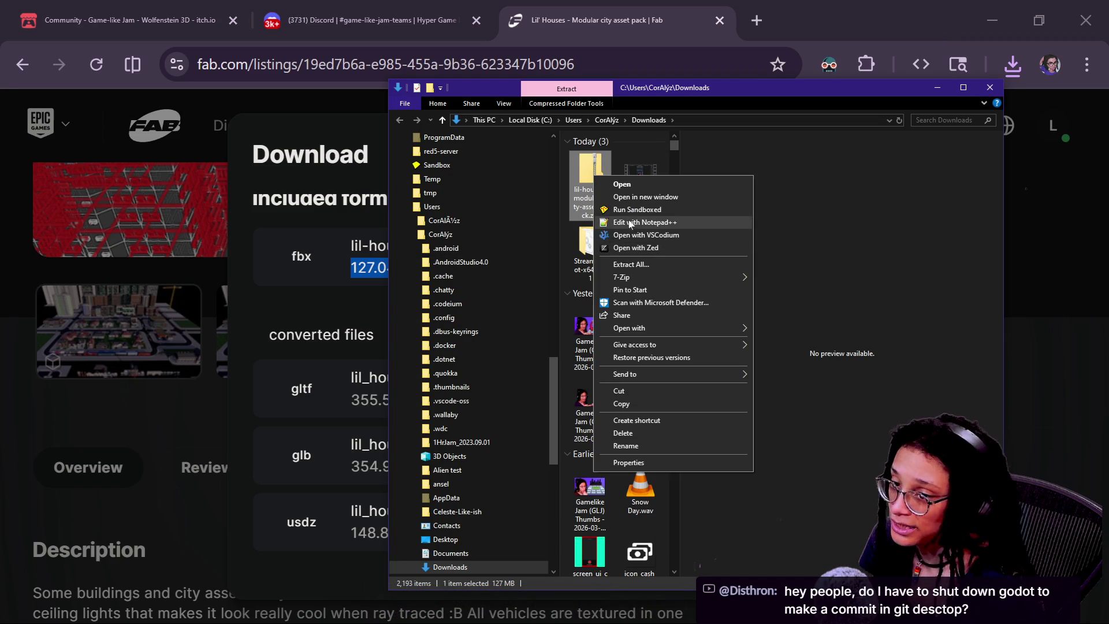
click(642, 267)
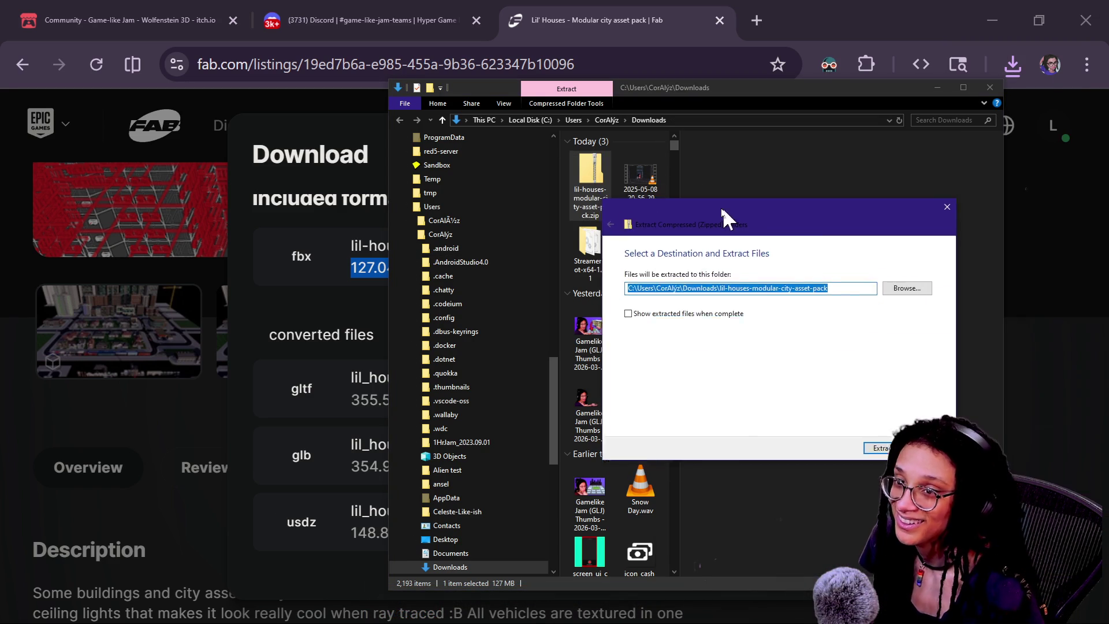
click(861, 366)
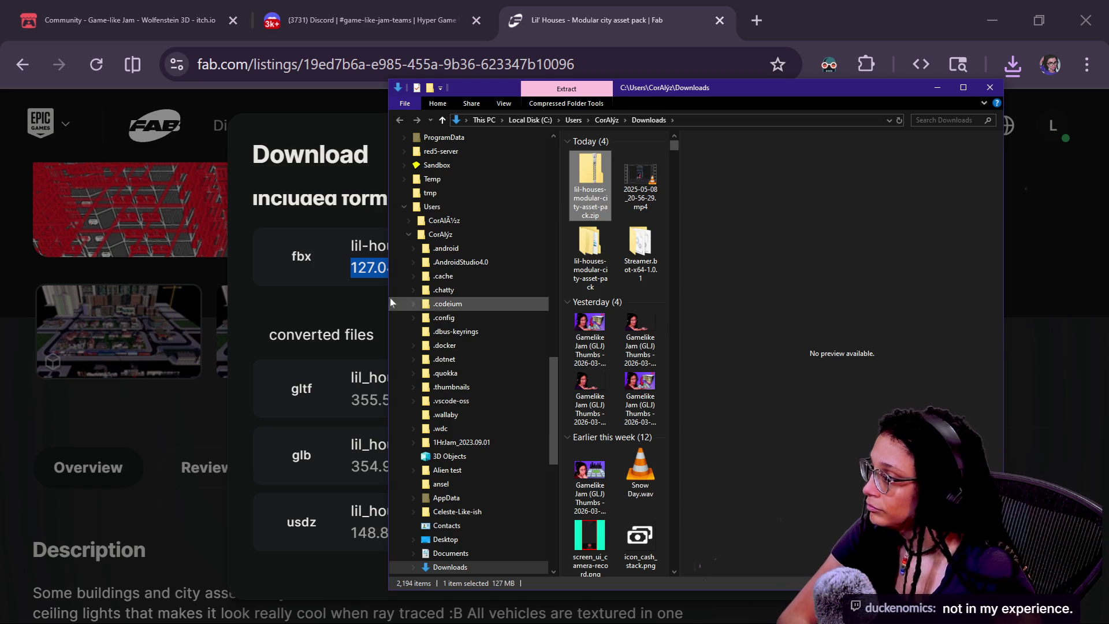
drag(388, 298, 351, 291)
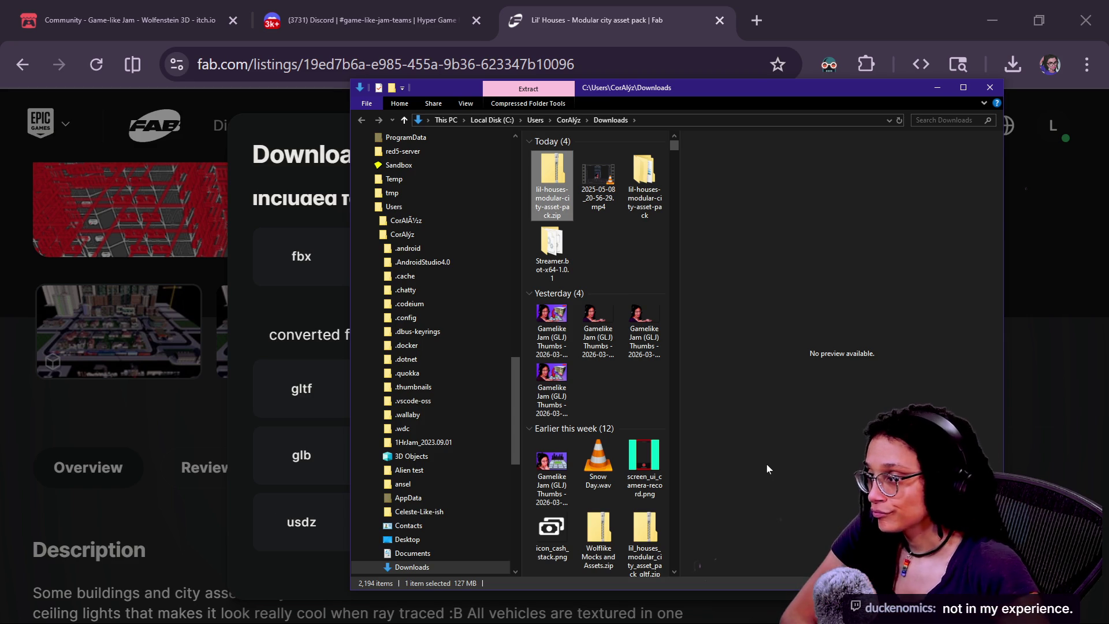
- Open the extracted pack's source folder, select Lil Houses.fbx, and return to Blender
double_click(642, 190)
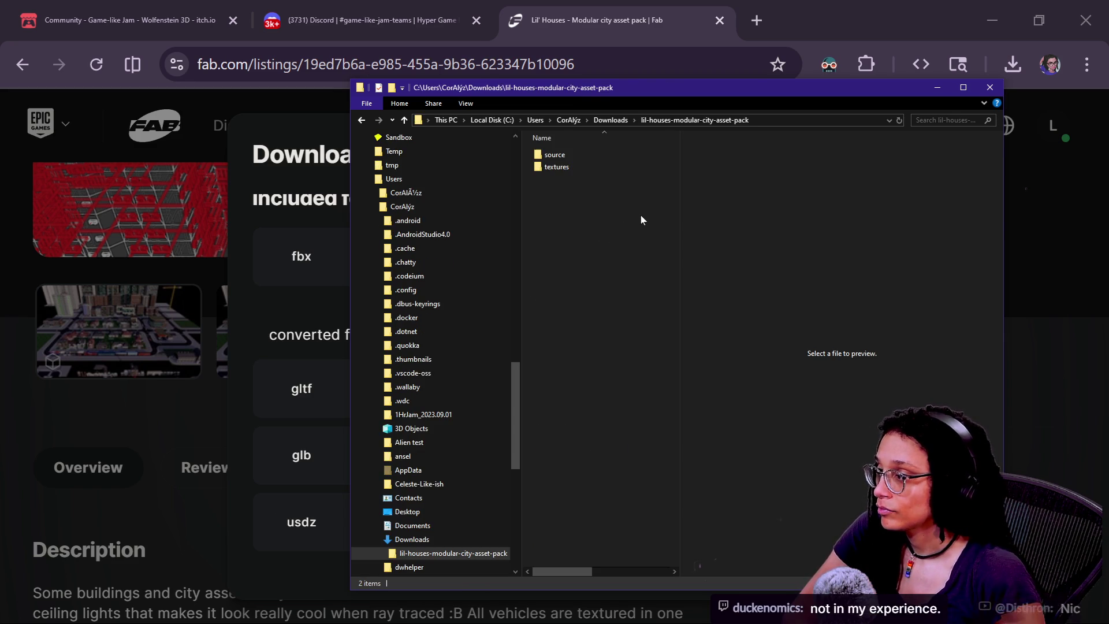
double_click(554, 155)
click(552, 154)
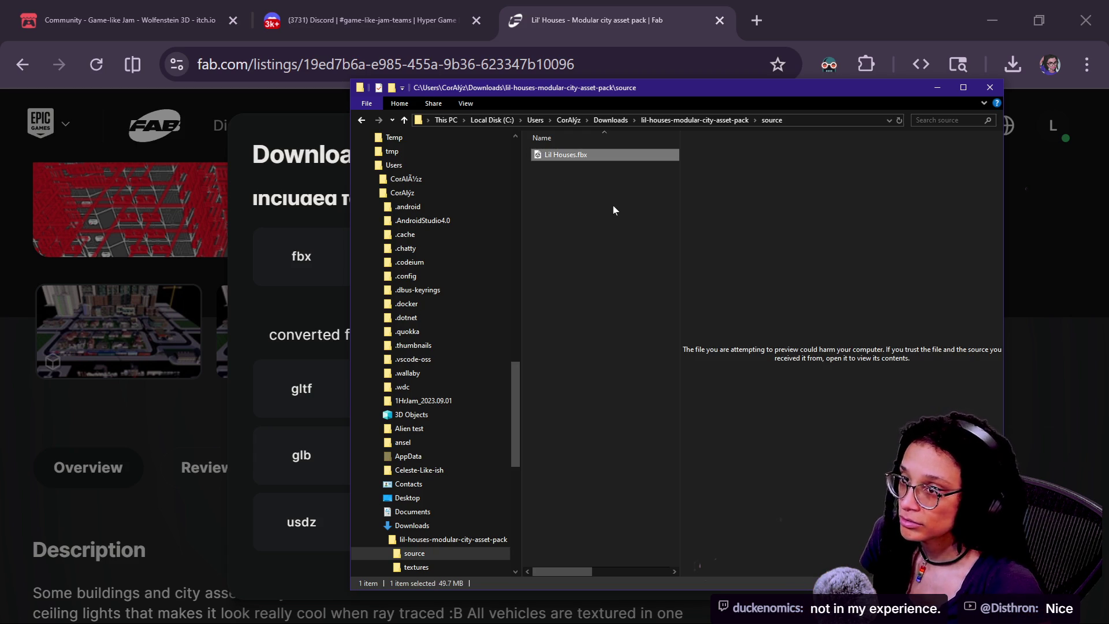
key(alt+Tab)
- Close the empty render window, save buildng_bigcity_01, and cancel the File > Open browser
key(F12)
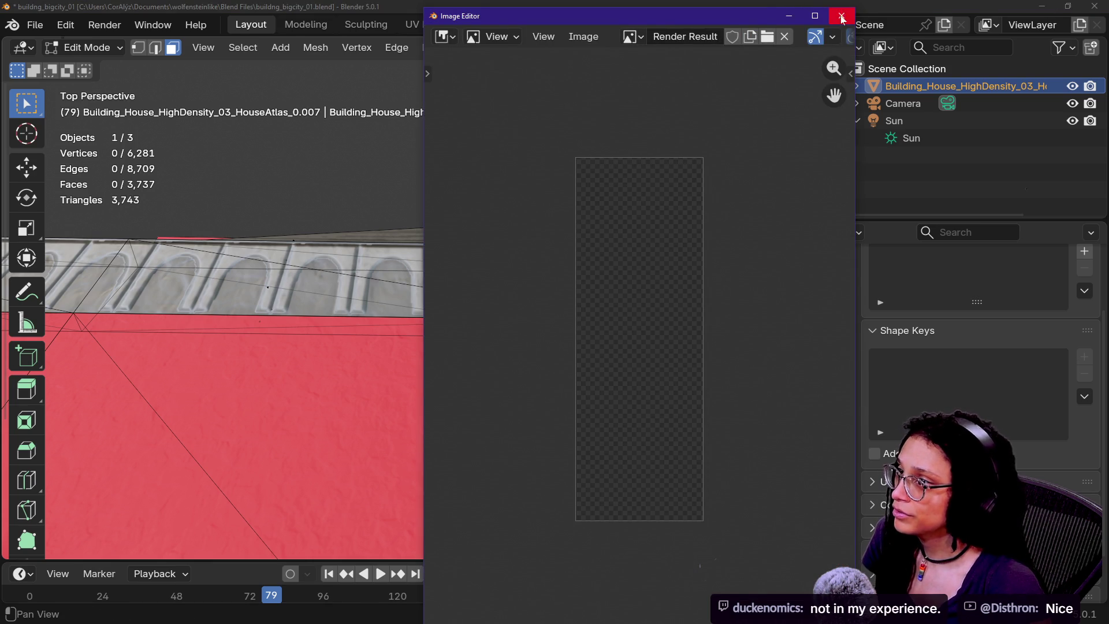
click(841, 16)
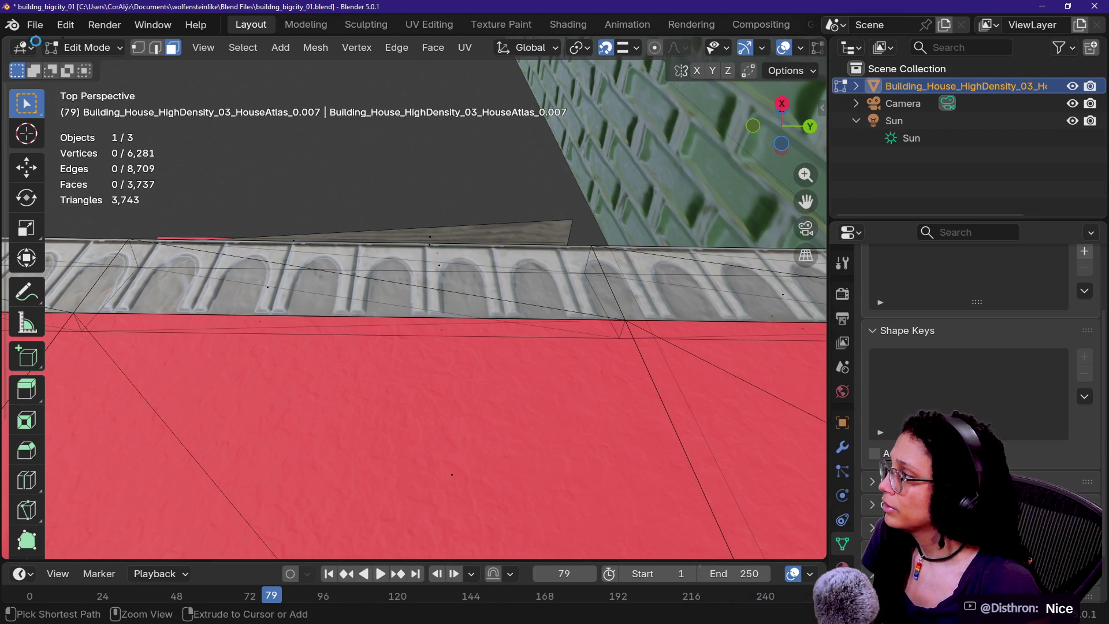
key(ctrl+s)
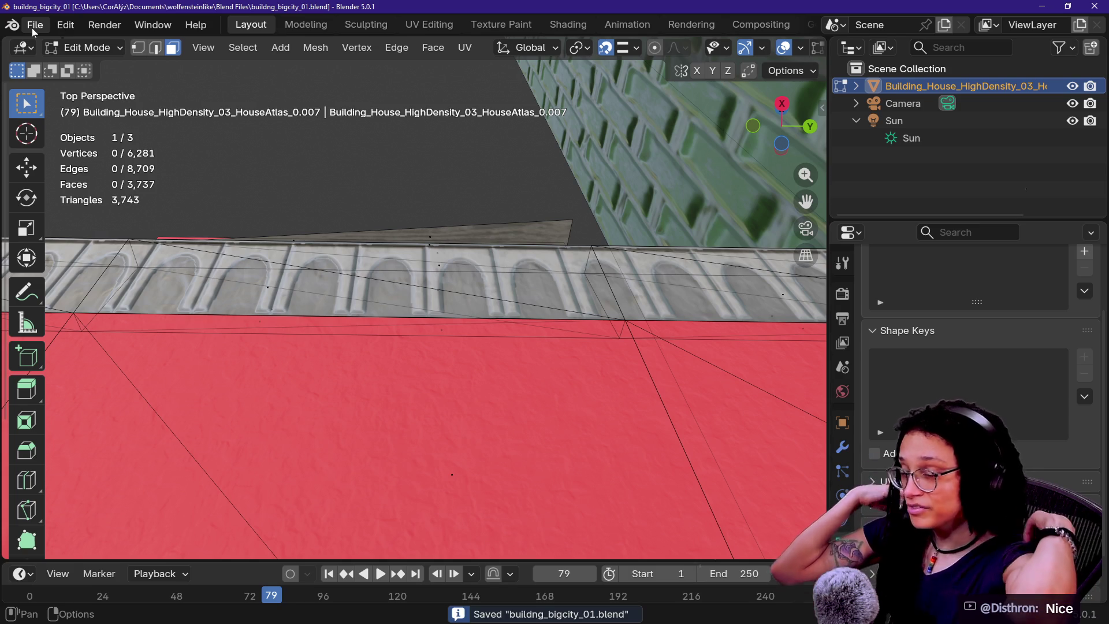
click(32, 27)
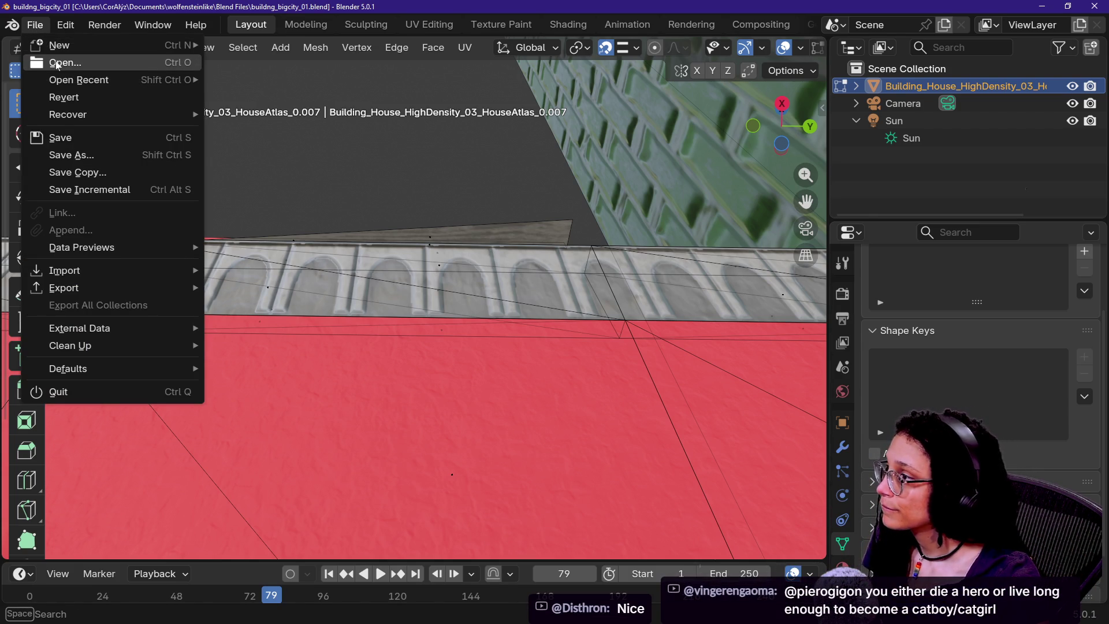
click(58, 64)
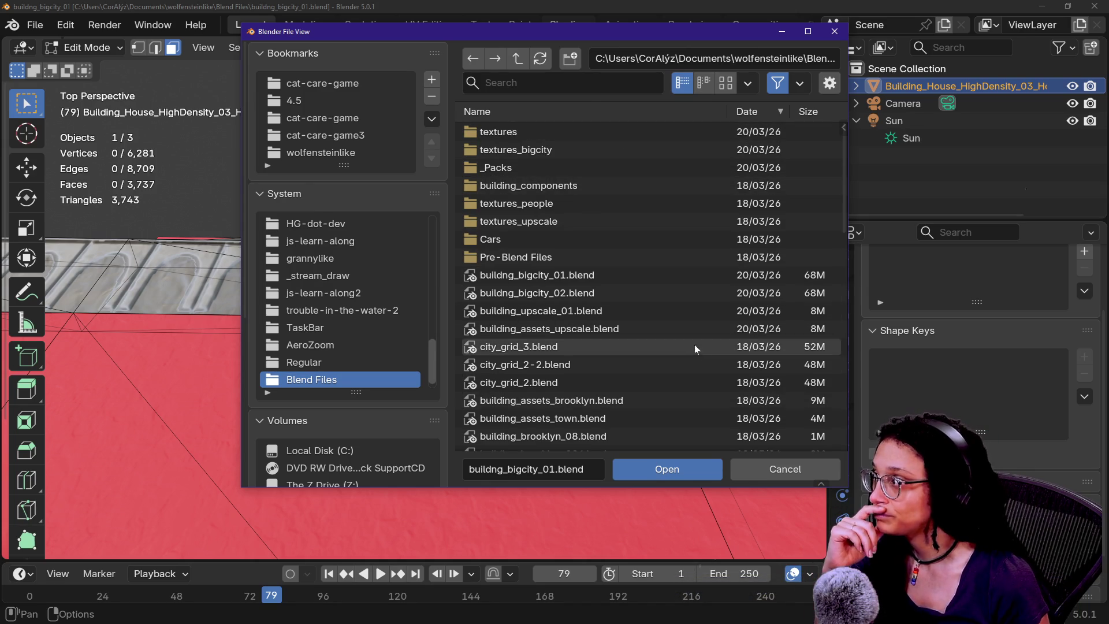
key(Escape)
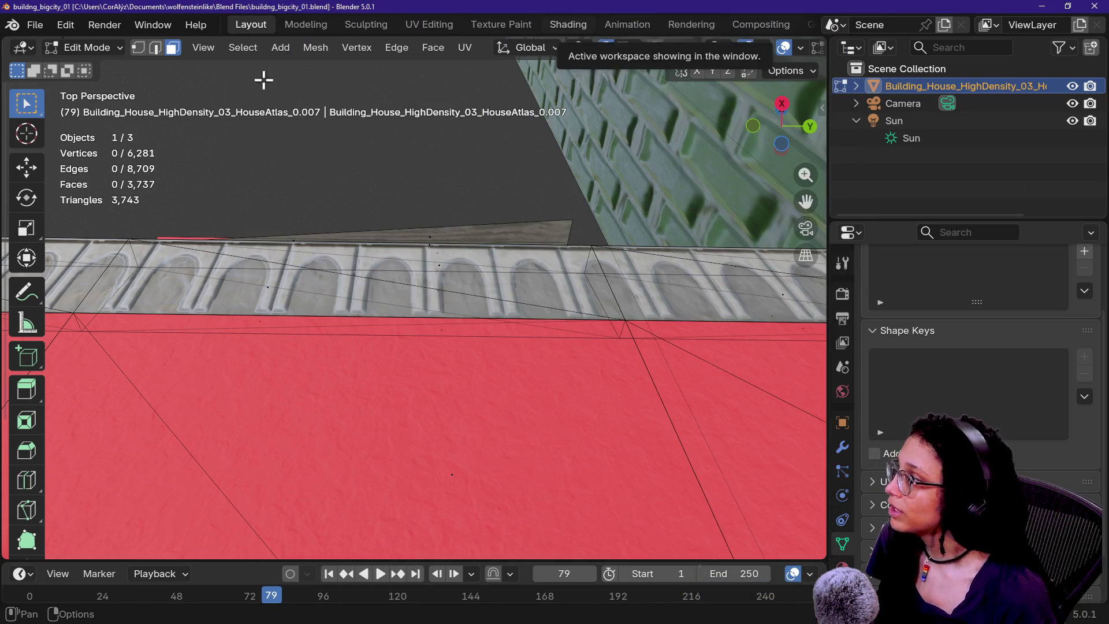
- Start a new General scene from the File menu
click(35, 24)
mouse_move(58, 45)
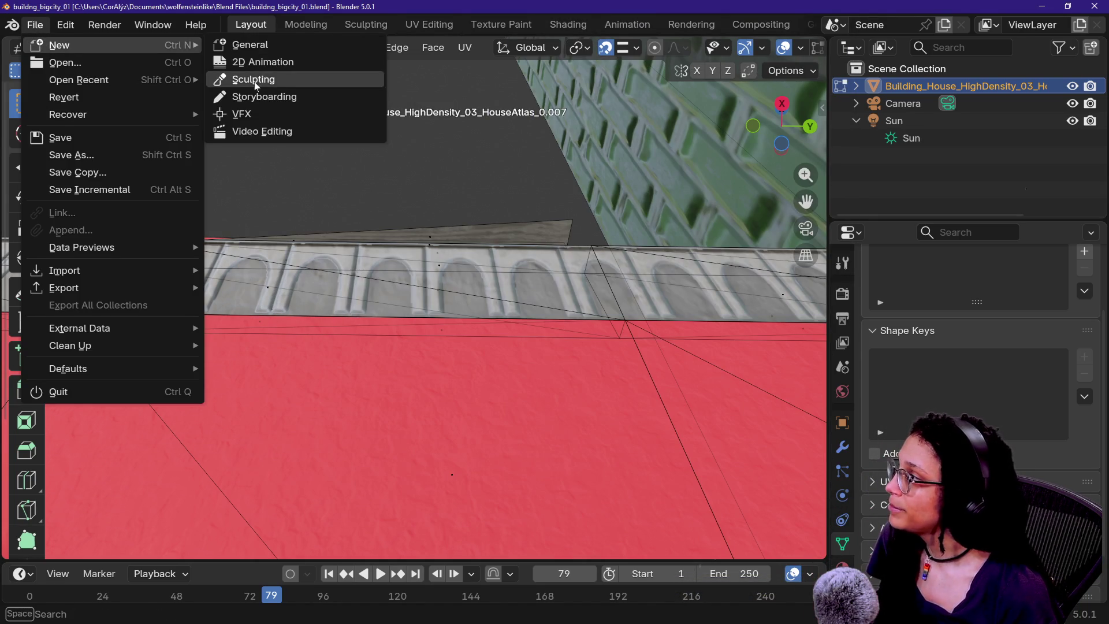
click(250, 44)
- Import Lil Houses.fbx as FBX from Downloads > lil-houses asset pack > source
click(58, 26)
mouse_move(34, 24)
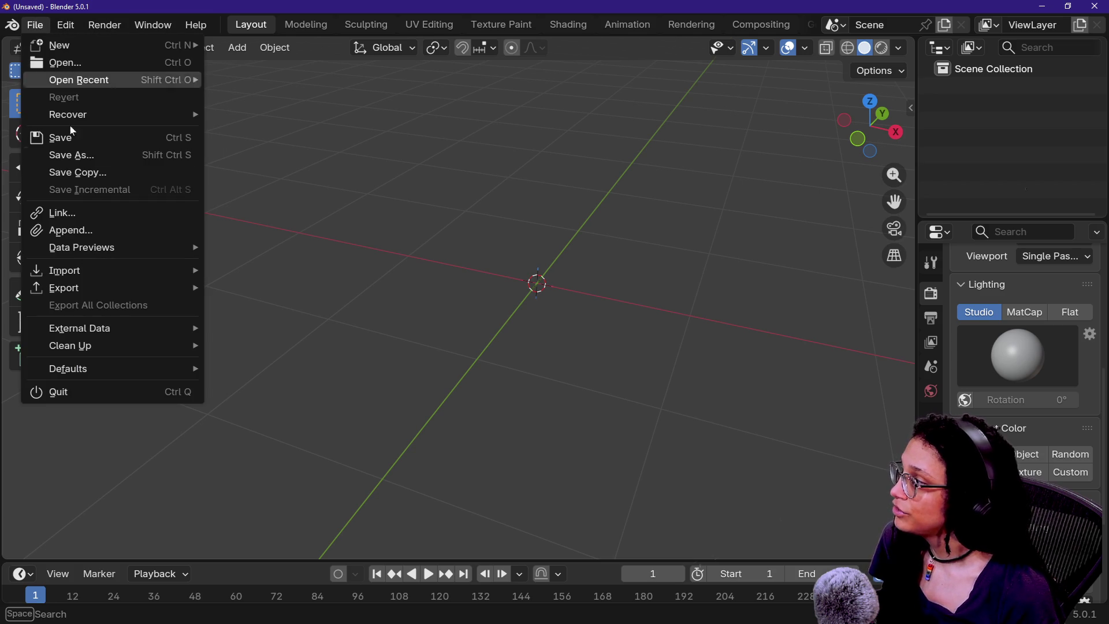
mouse_move(112, 272)
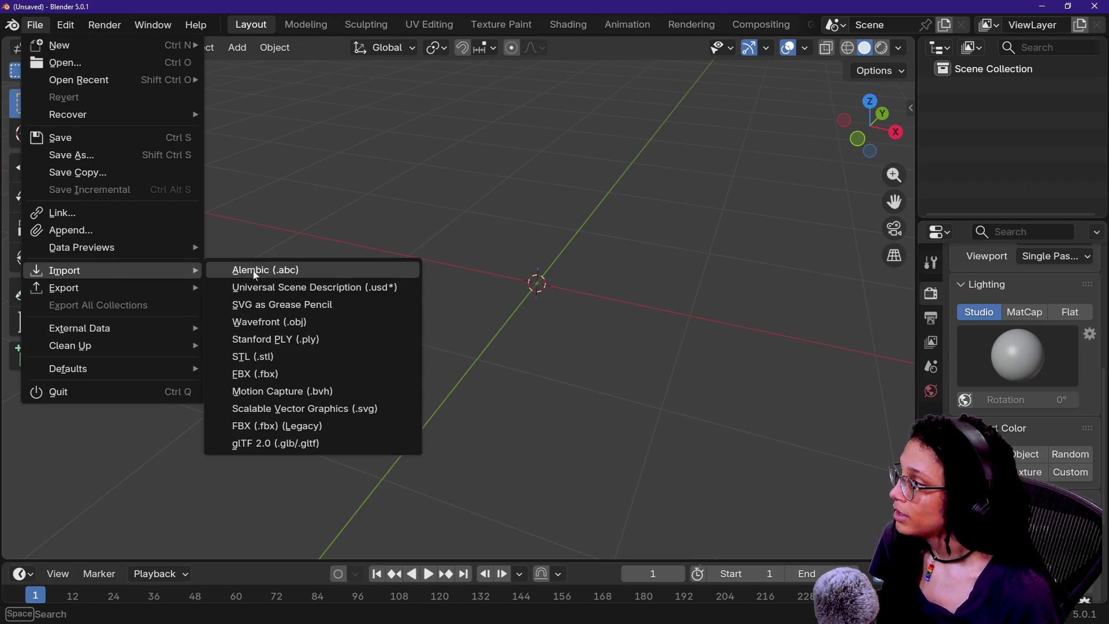
click(283, 372)
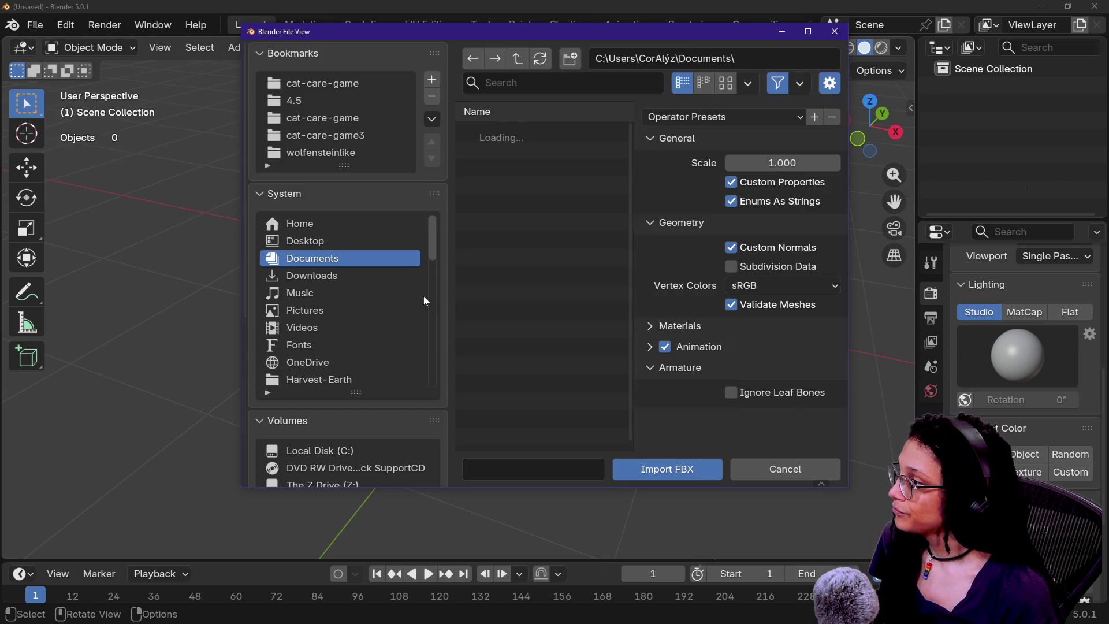
click(336, 280)
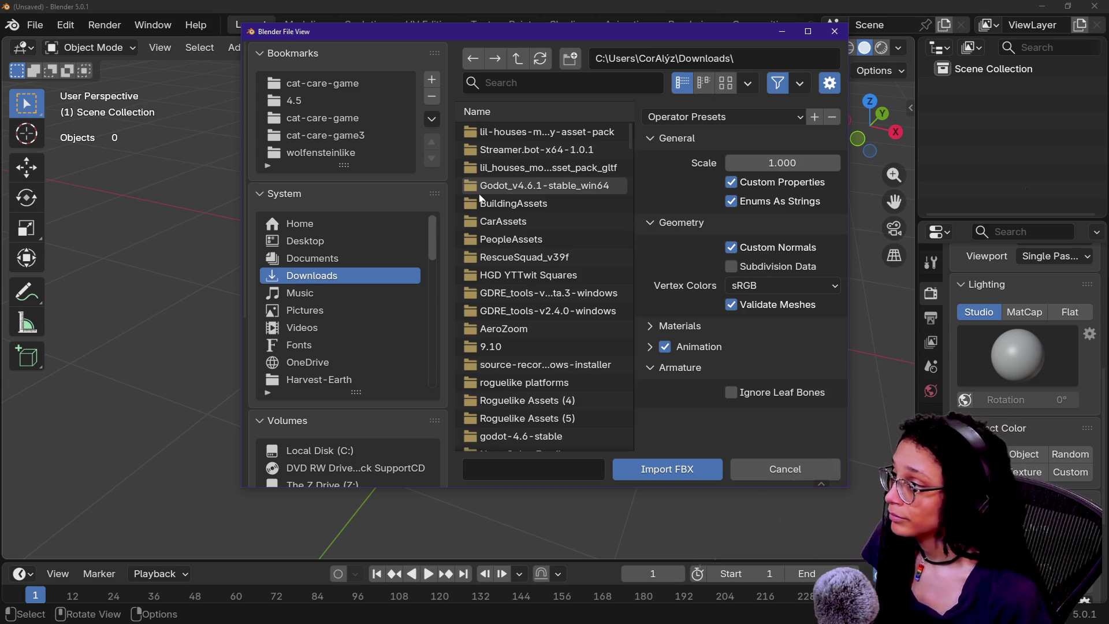
double_click(497, 132)
click(503, 150)
double_click(502, 150)
double_click(508, 132)
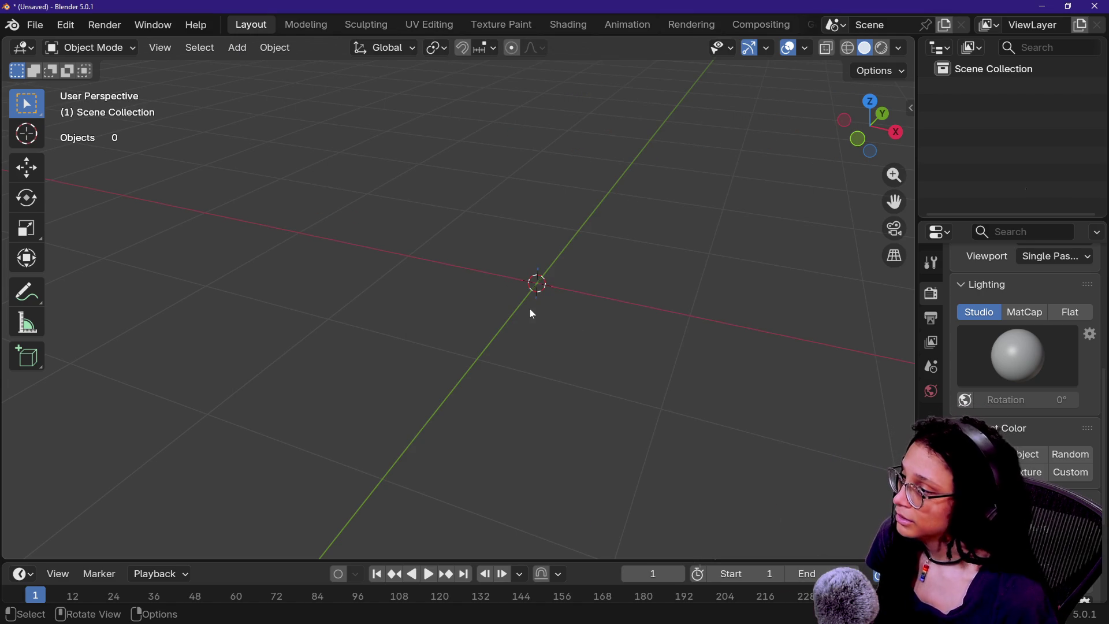
- Fly through the imported city and select Building_House_HighDensity_03, briefly checking its mesh in Edit Mode
key(shift+grave)
key(s)
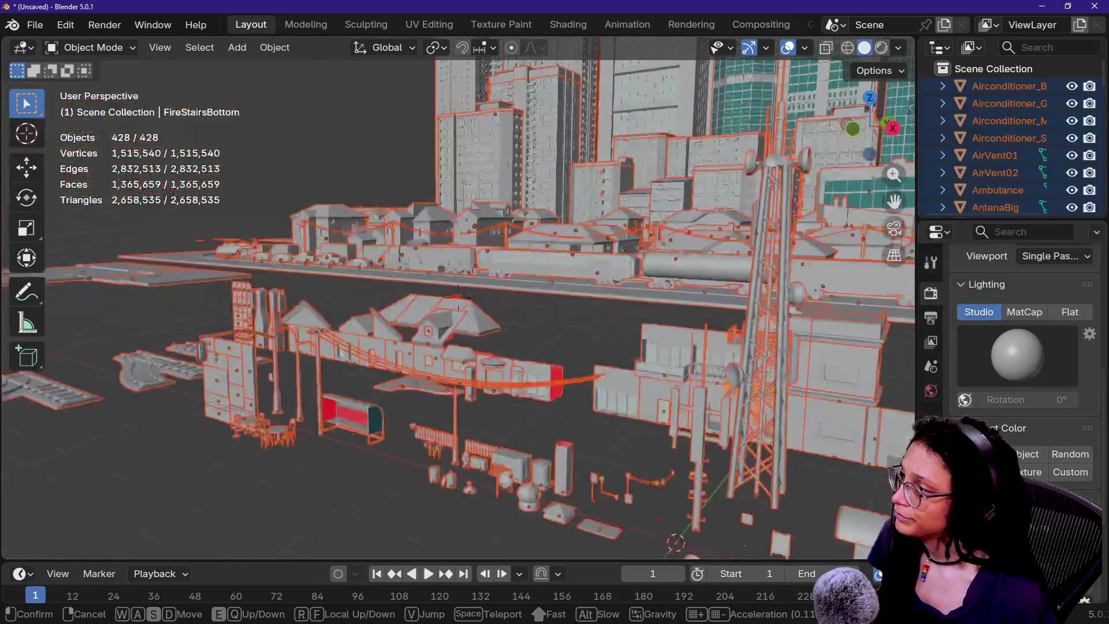
key(w)
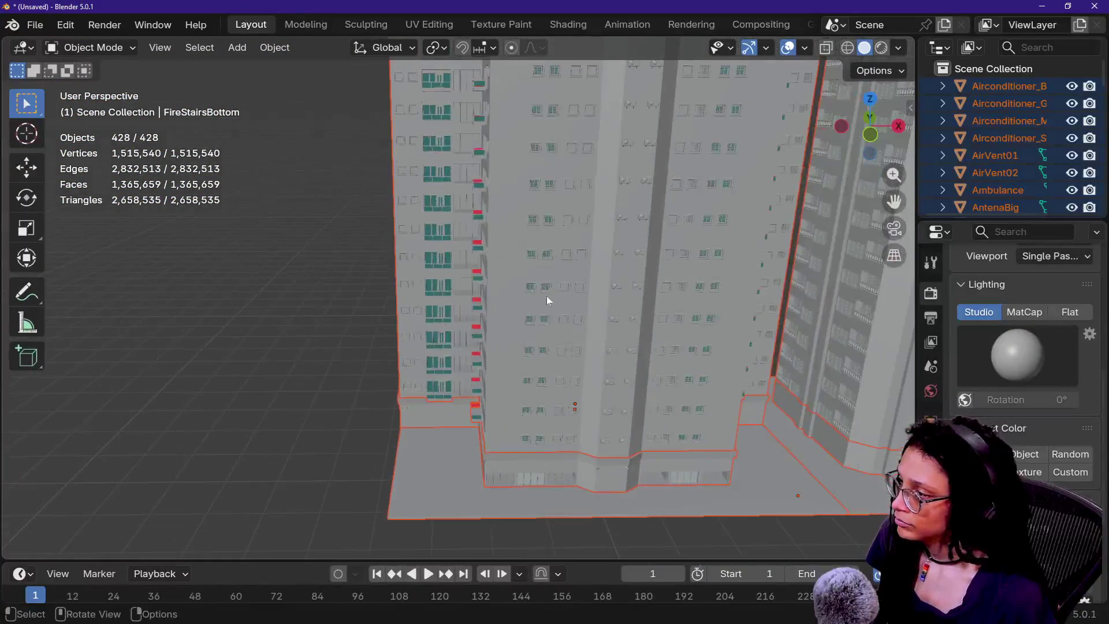
click(549, 299)
click(550, 299)
key(Tab)
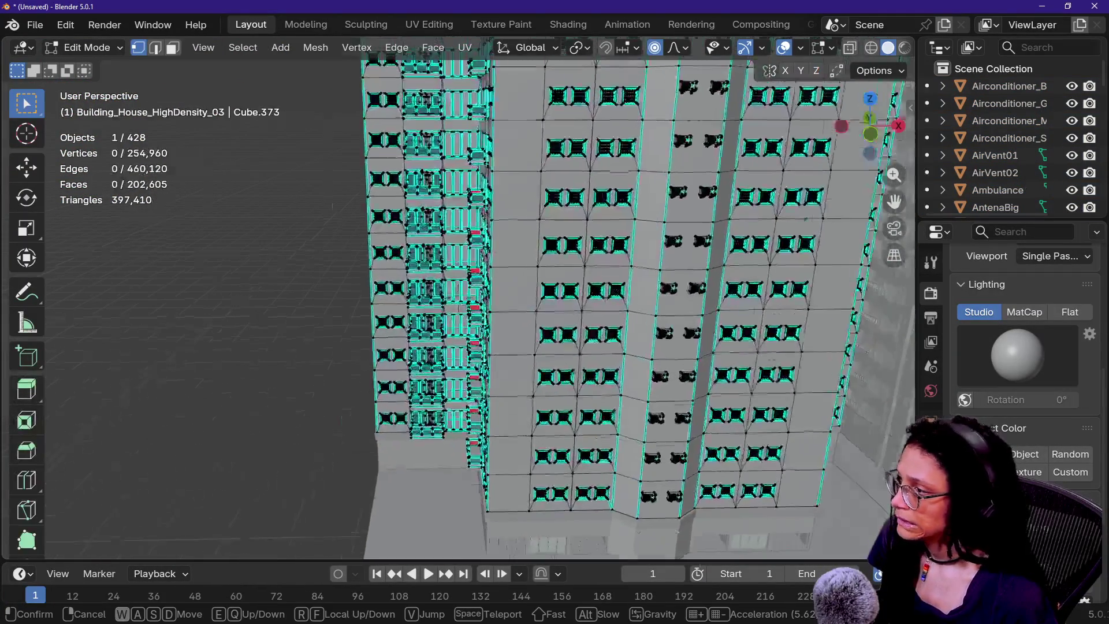
key(shift+s)
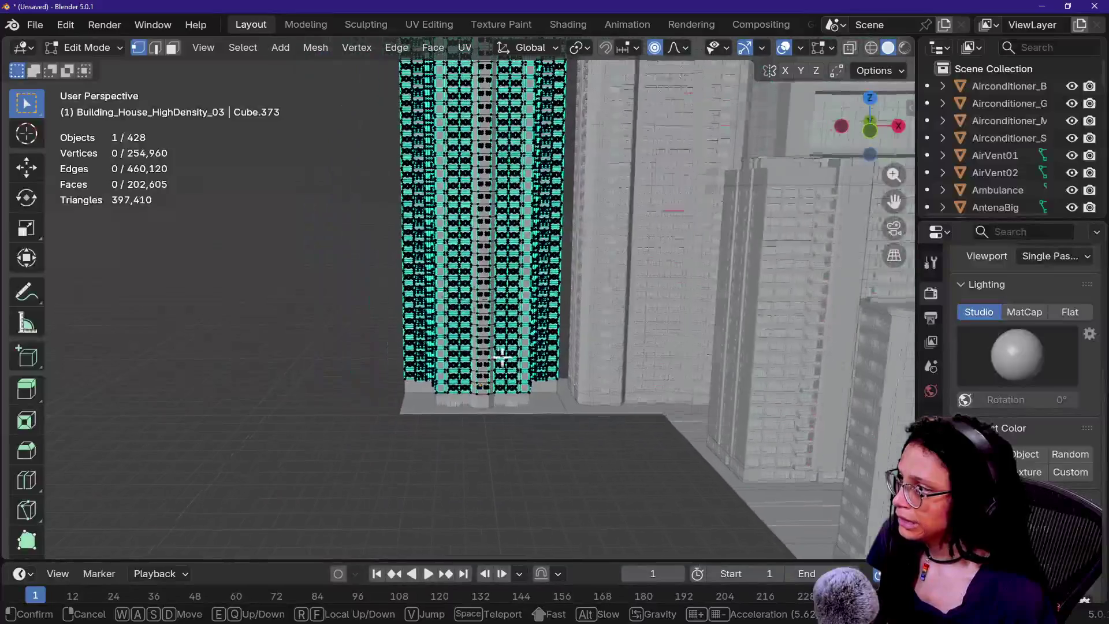
key(Tab)
key(w)
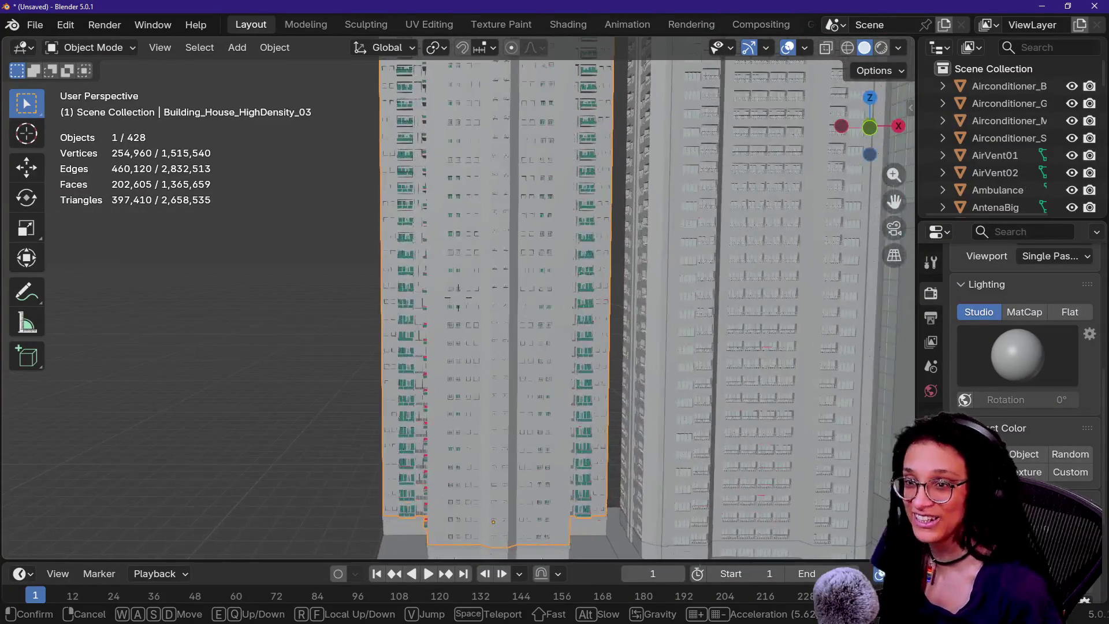
key(w)
key(w)
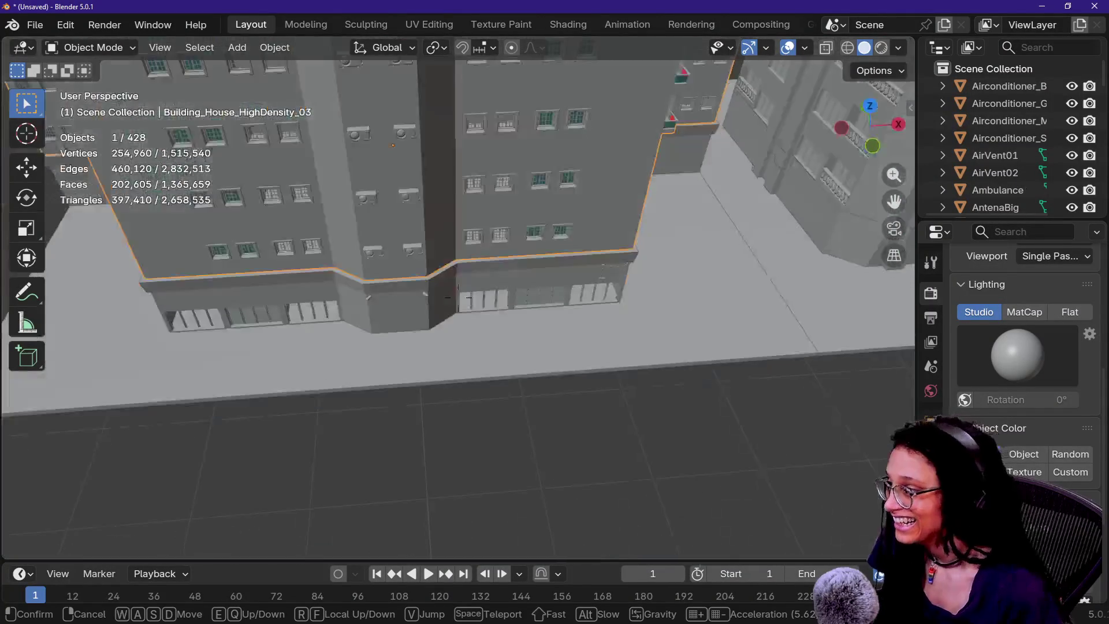
key(Escape)
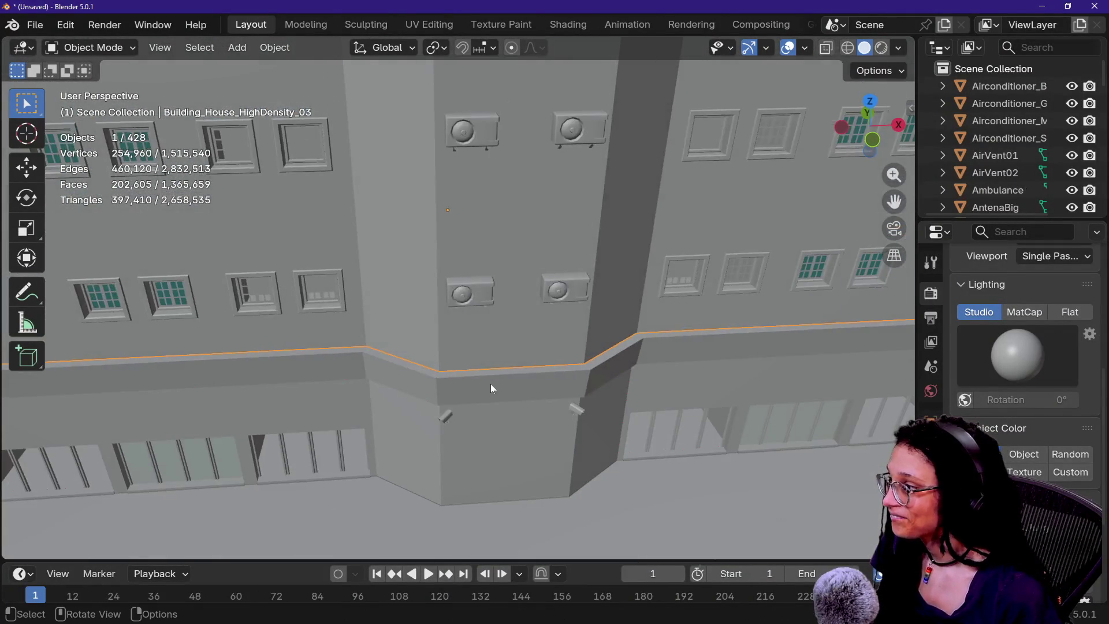
- In Edit Mode, walk the view in on the window facade and back to the lower wall
key(Tab)
key(shift+grave)
key(w)
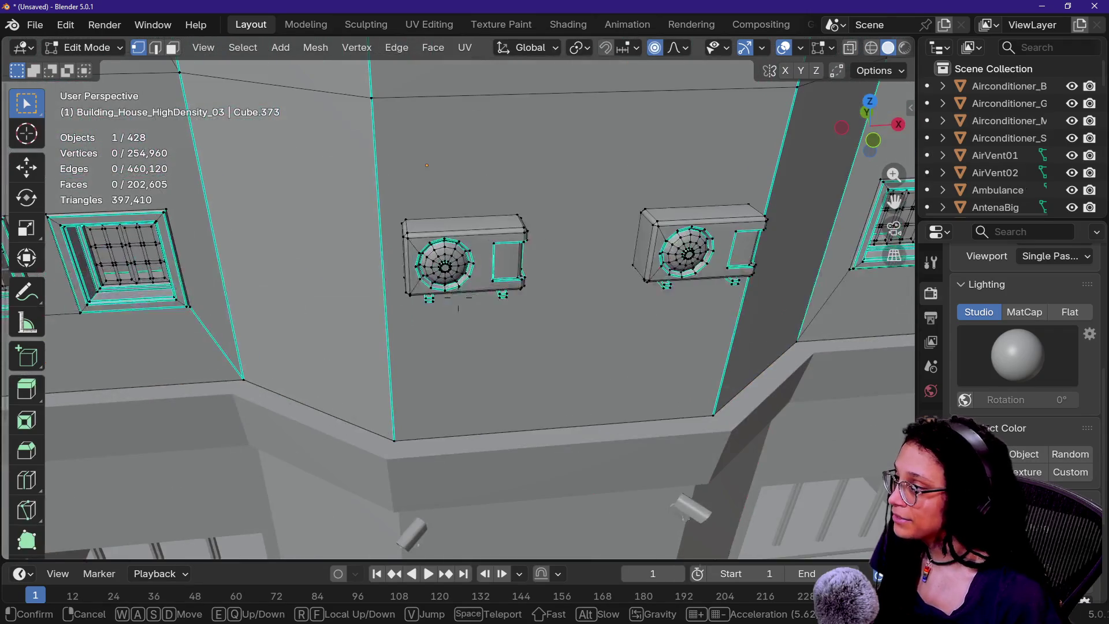
key(w)
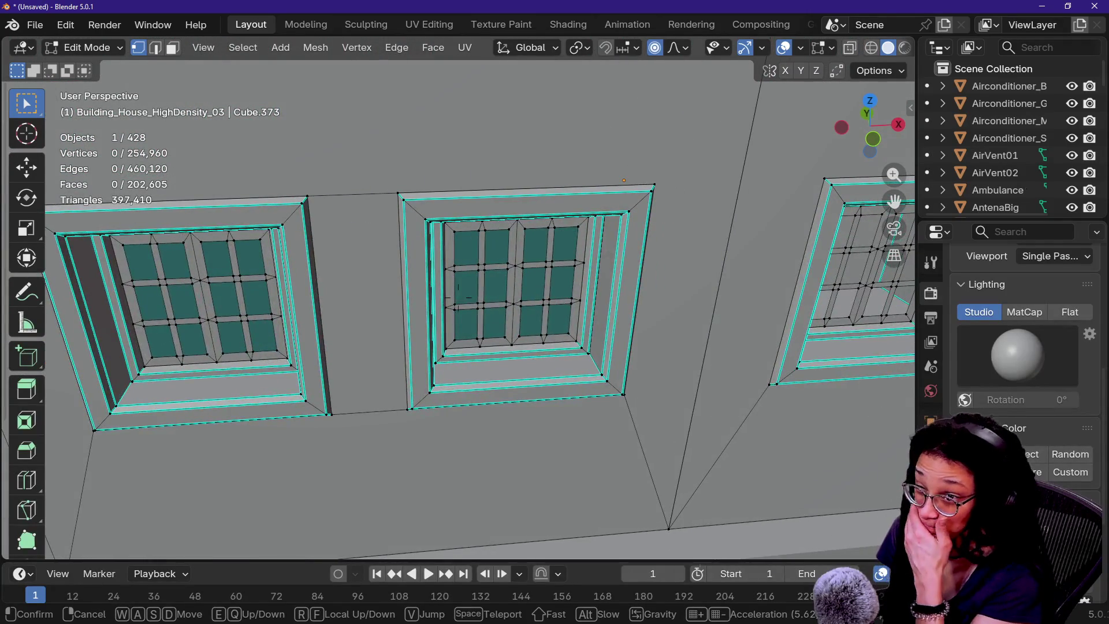
key(s)
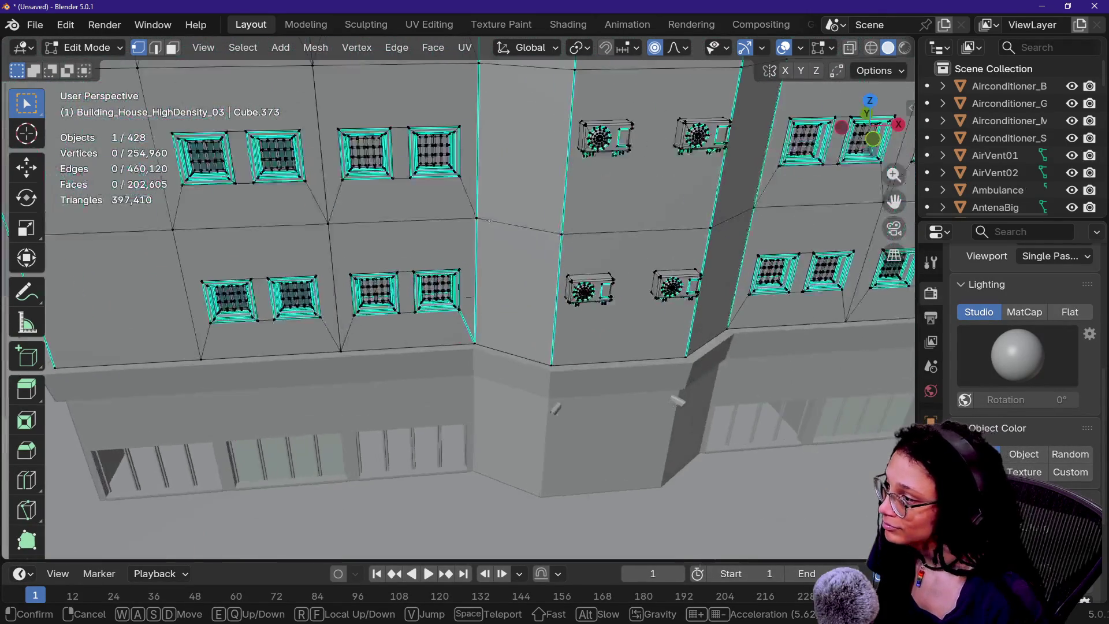
key(w)
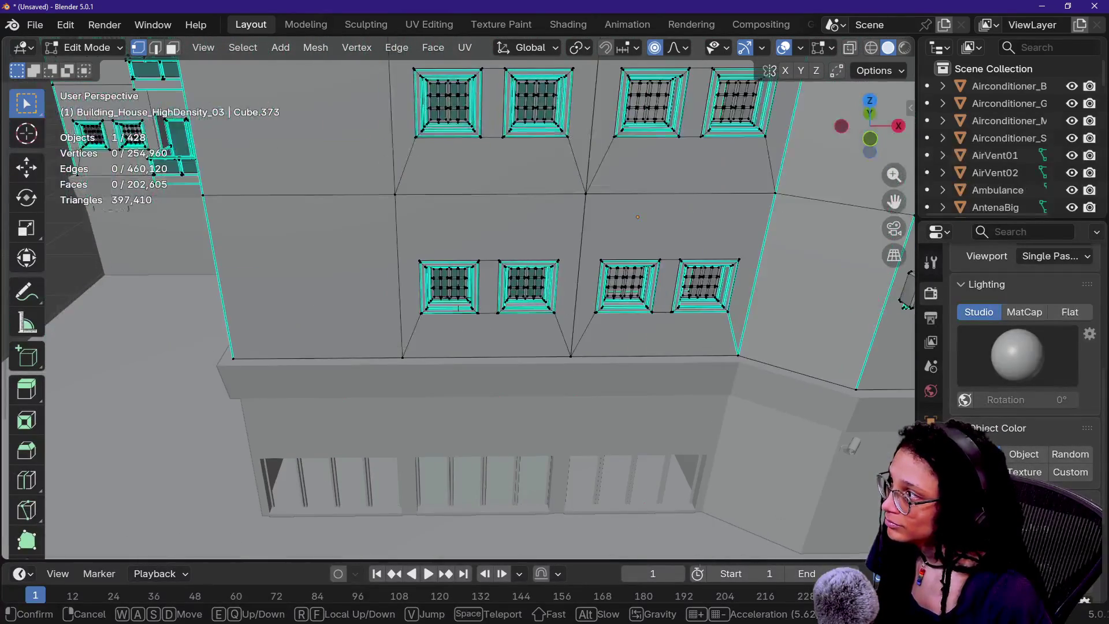
key(s)
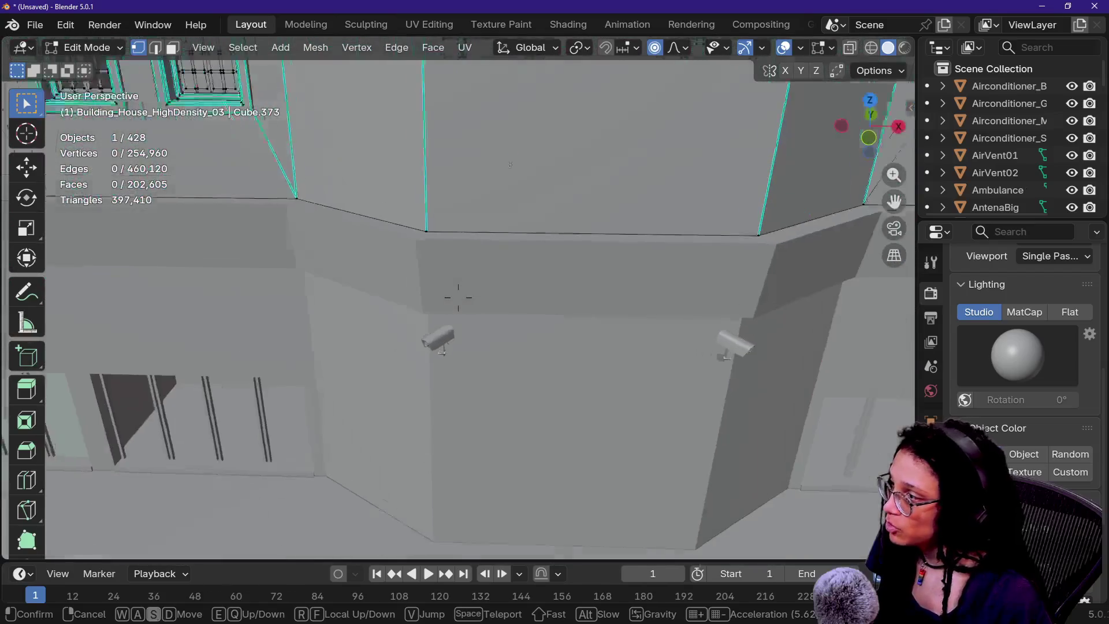
click(493, 304)
- Open the Building_House_HighDensity_03_Floor mesh in Edit Mode
key(Tab)
click(500, 391)
key(Tab)
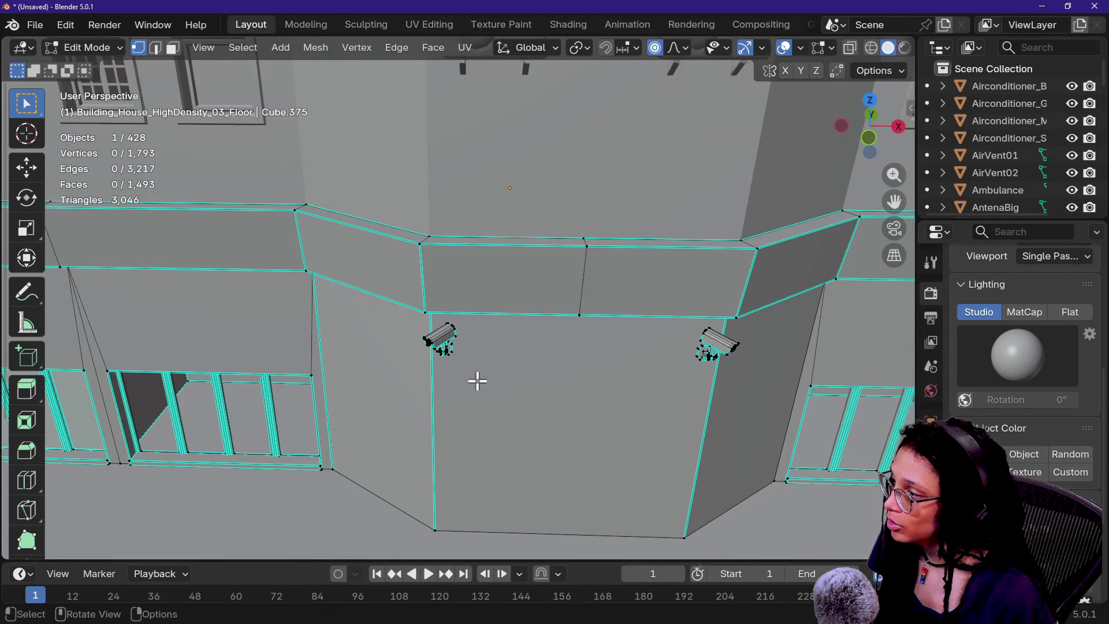
- Walk around the floor mesh to view its windows, balconied facade and balcony edges
key(shift+grave)
key(w)
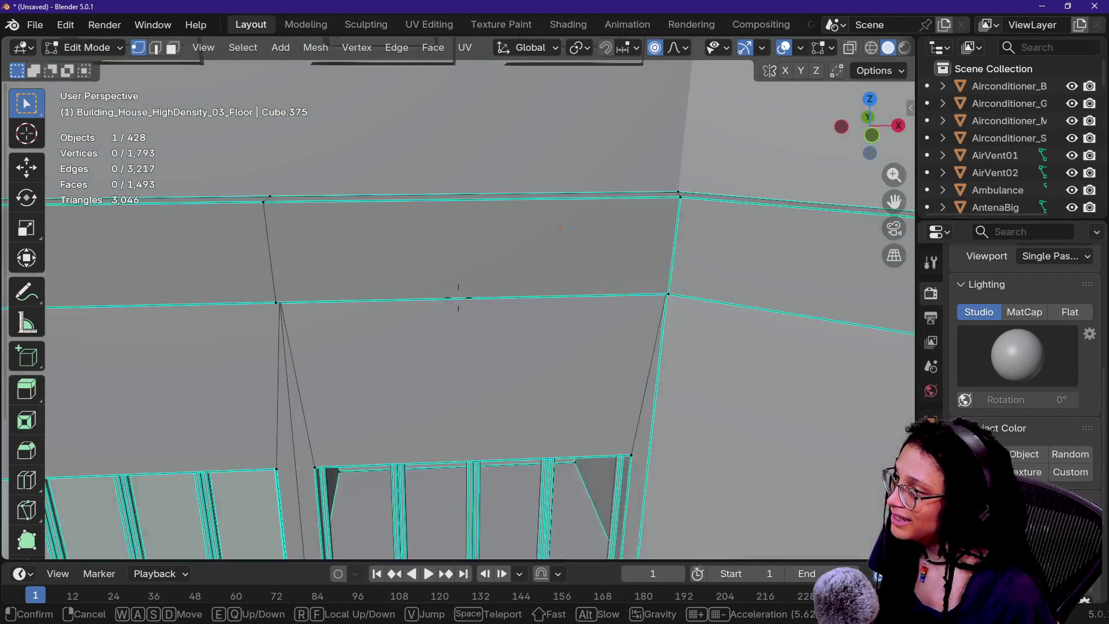
key(s)
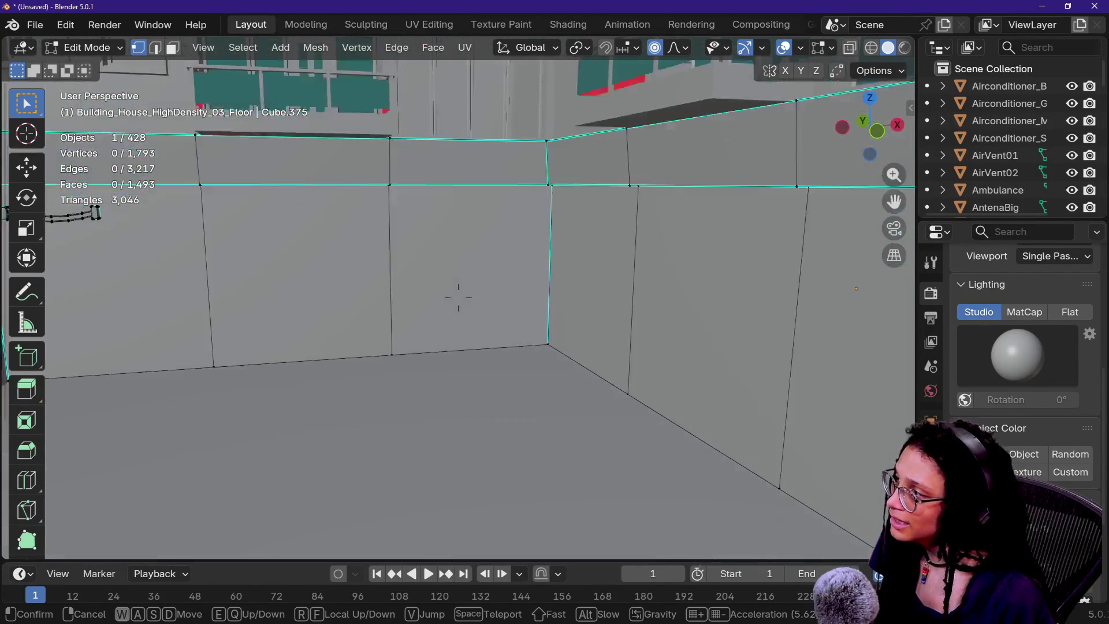
key(s)
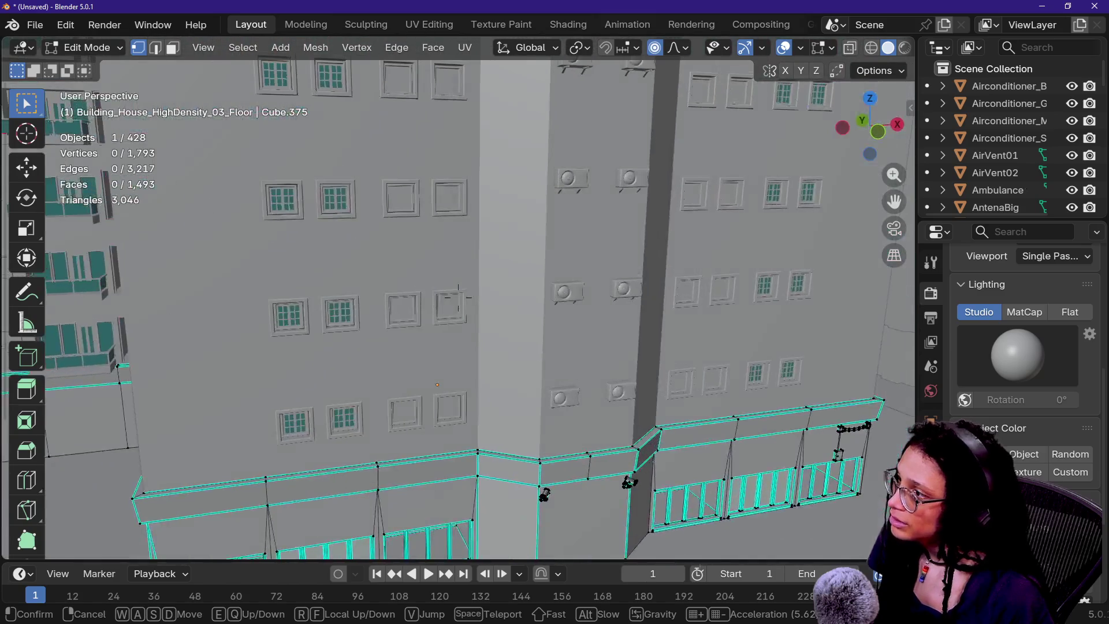
key(w)
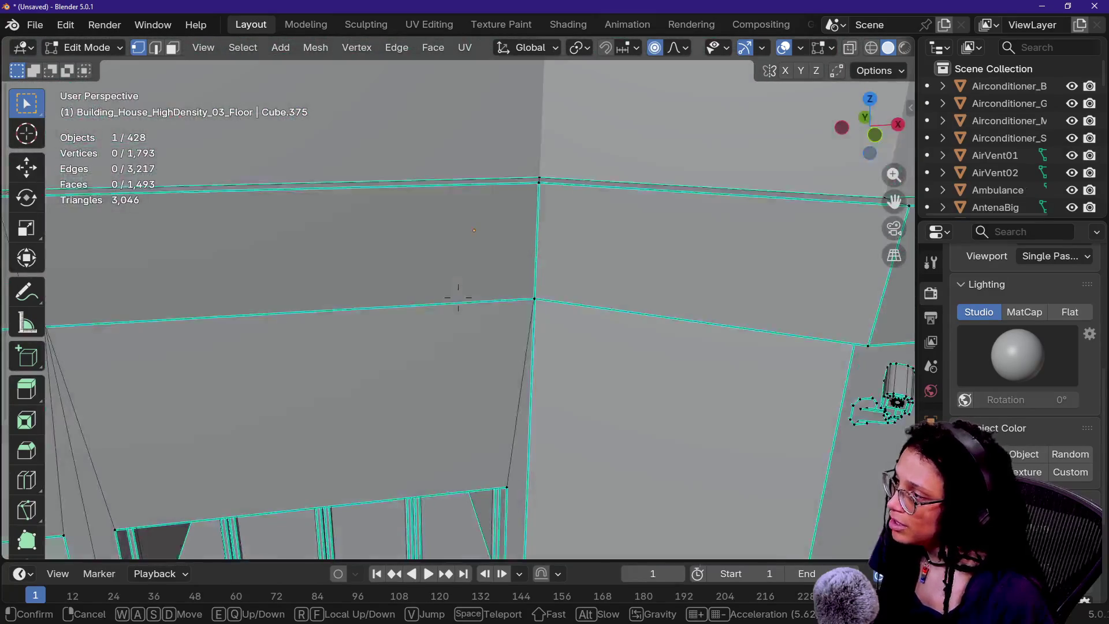
click(556, 377)
- Check the pack's source folder and the download page, then bring up Blender's File menu
key(alt+Tab)
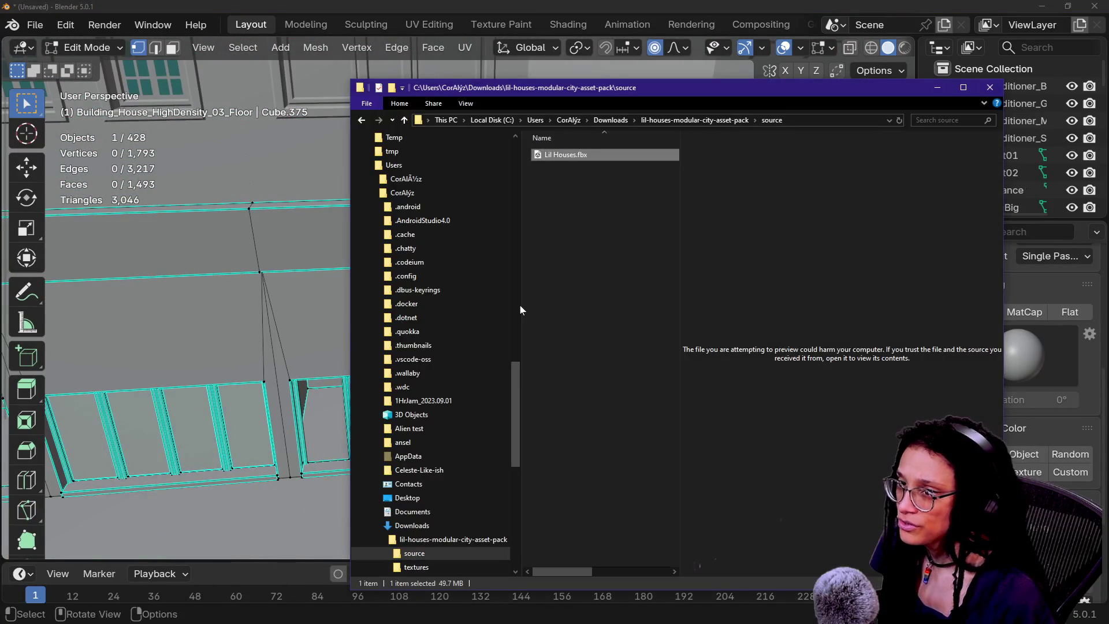
key(alt+Tab)
key(alt+Tab)
key(alt+Tab)
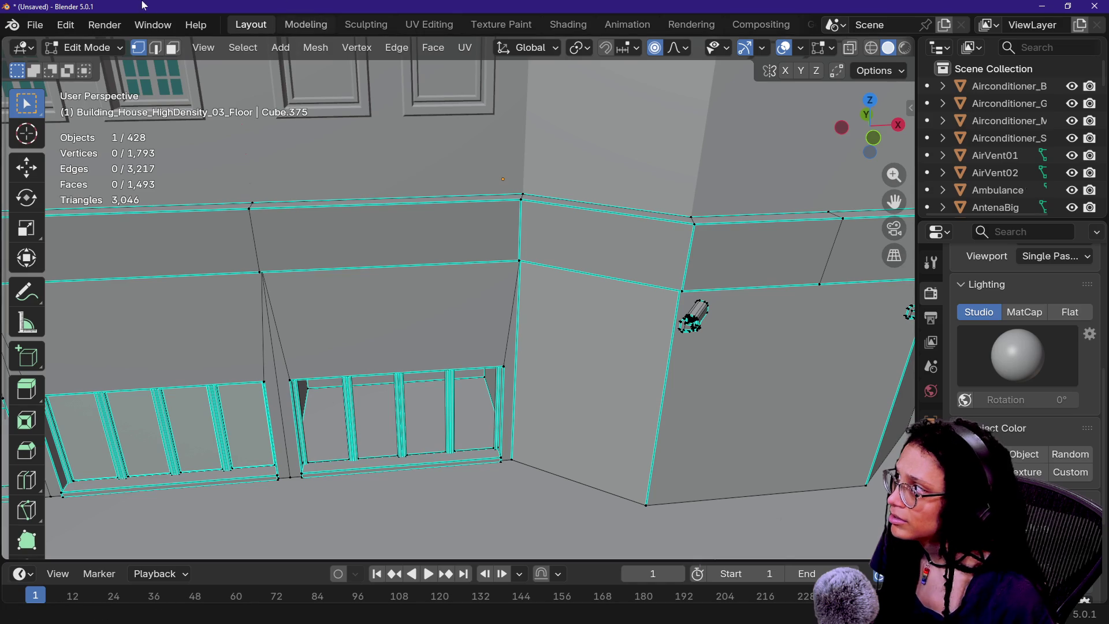
click(40, 29)
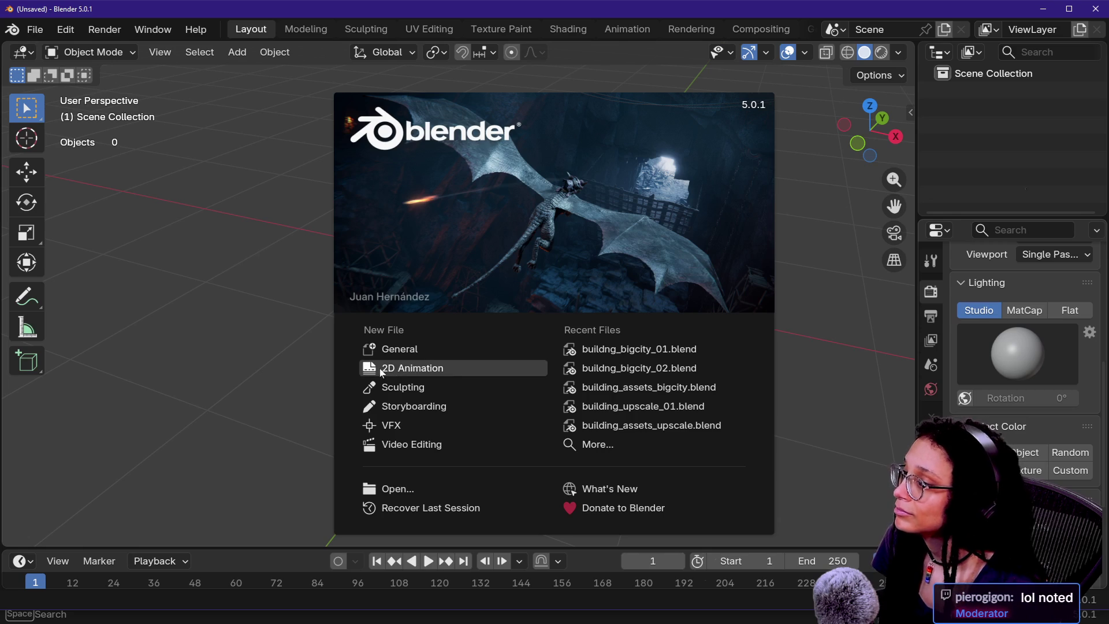
- Open building_assets_bigcity.blend from Recent Files and walk into its tall buildings
click(613, 391)
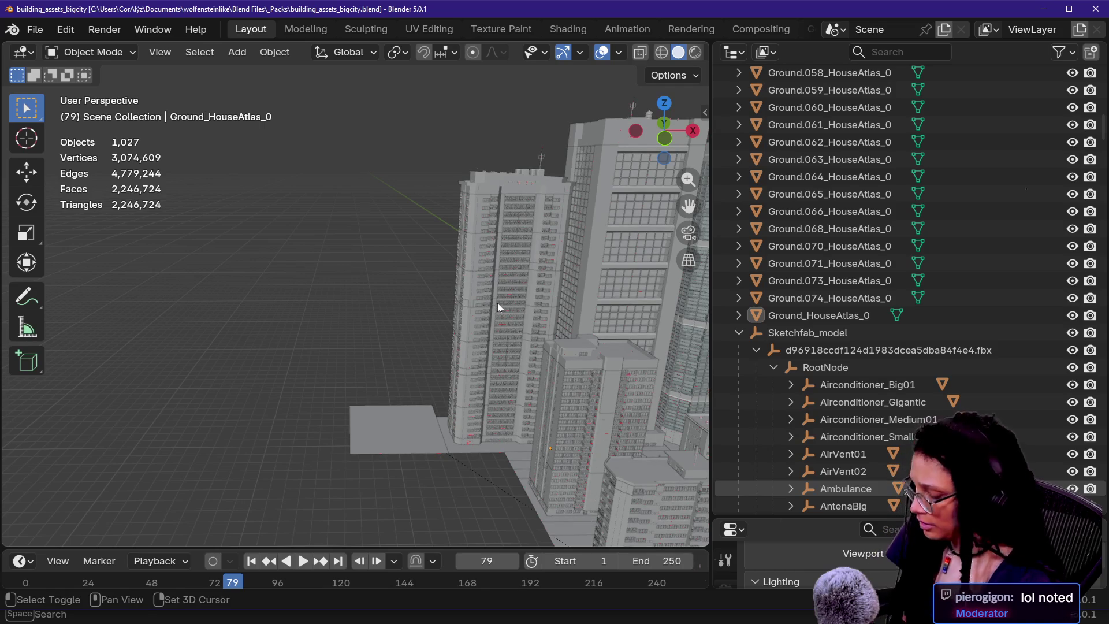
key(shift+grave)
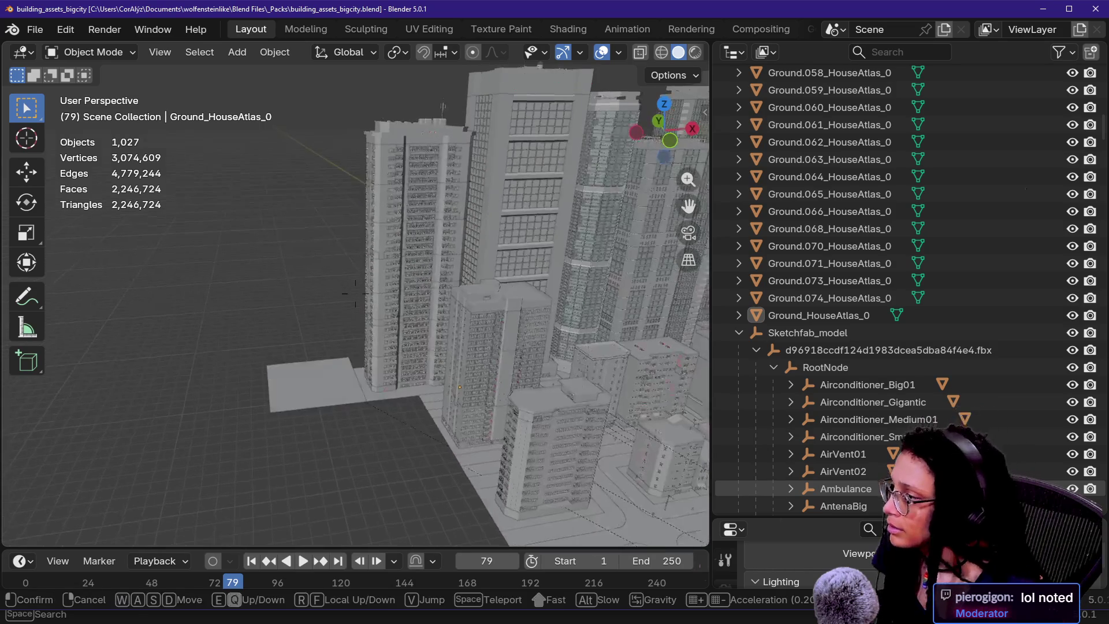
key(w)
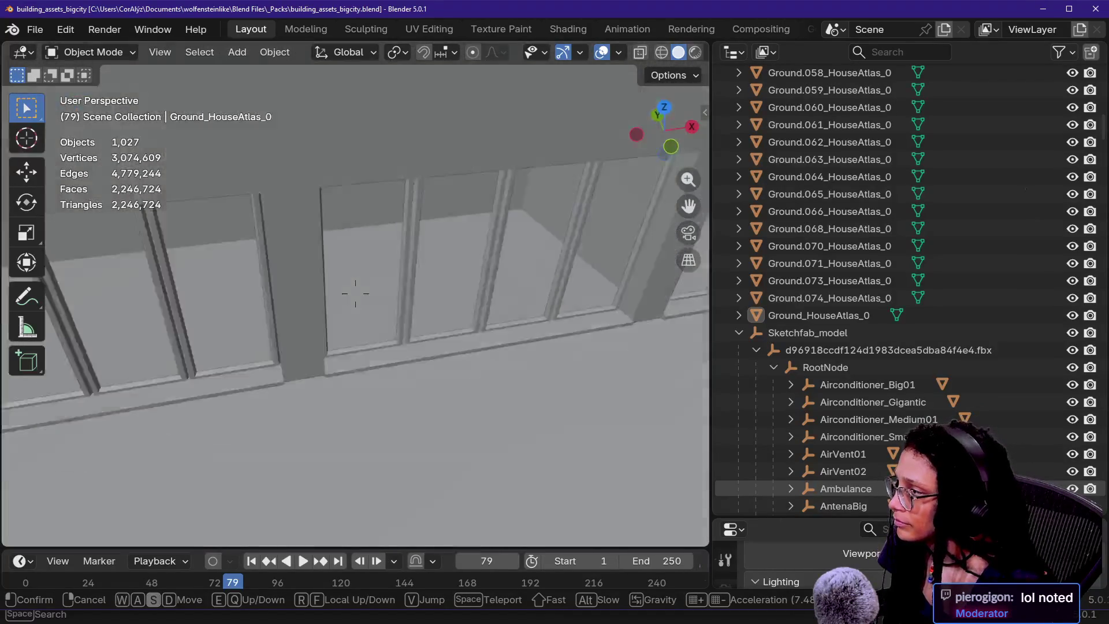
click(355, 293)
- Put Building_House_HighDensity_01_Floor_HouseAtlas_0, the lower floor object, into Edit Mode
click(437, 277)
key(Tab)
key(Tab)
click(367, 319)
key(Tab)
scroll(370, 319, up, 4)
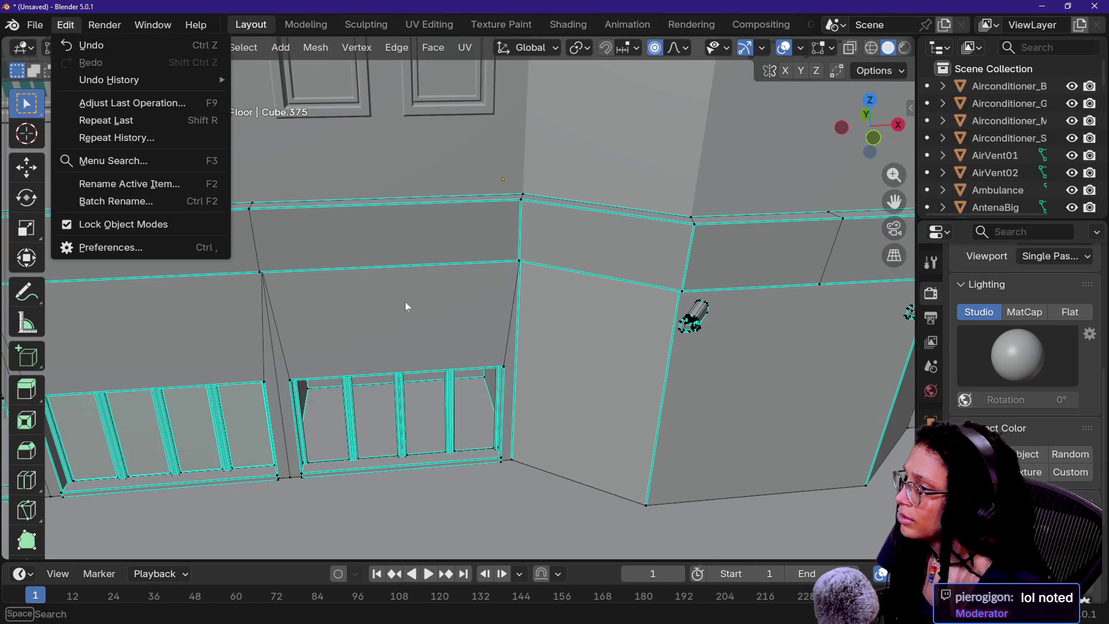
- In the unsaved Lil Houses scene, walk up to the balconied building wall
key(Escape)
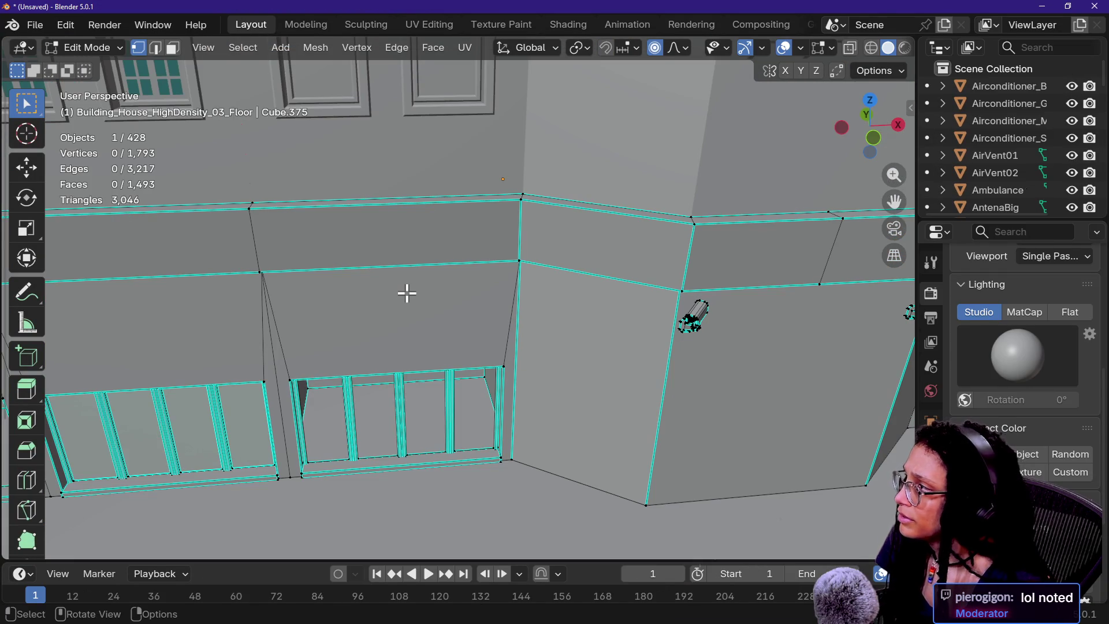
key(Tab)
key(shift+grave)
key(w)
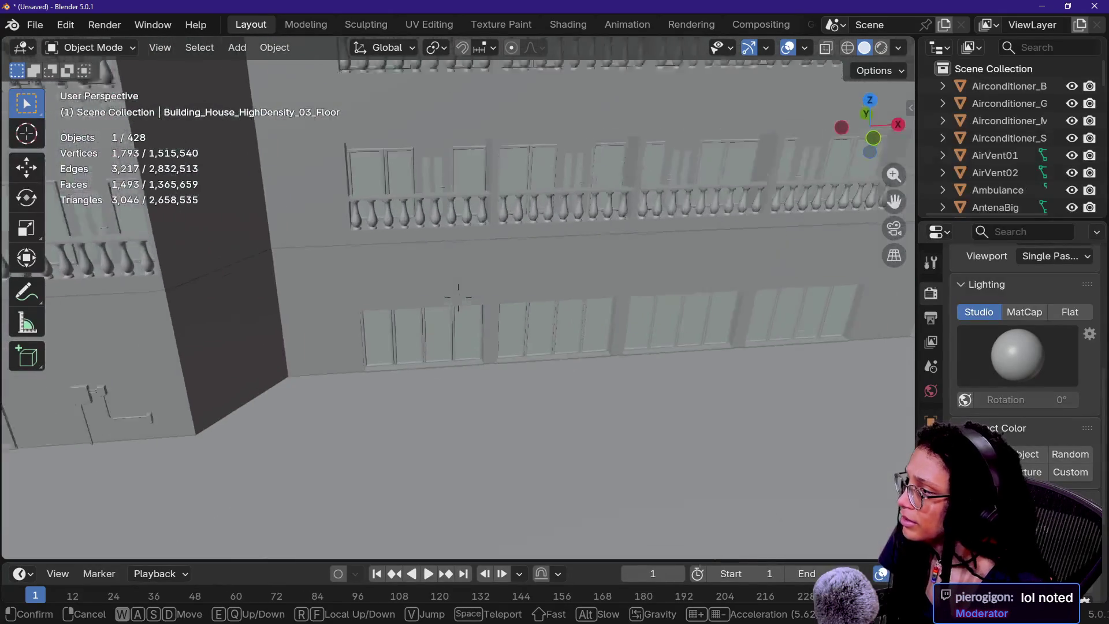
click(458, 297)
- Edit Building_House_HighDensity_01_Floor's Cube.349 mesh and orbit and zoom onto its window faces
click(387, 276)
key(Tab)
middle_drag(406, 284, 447, 277)
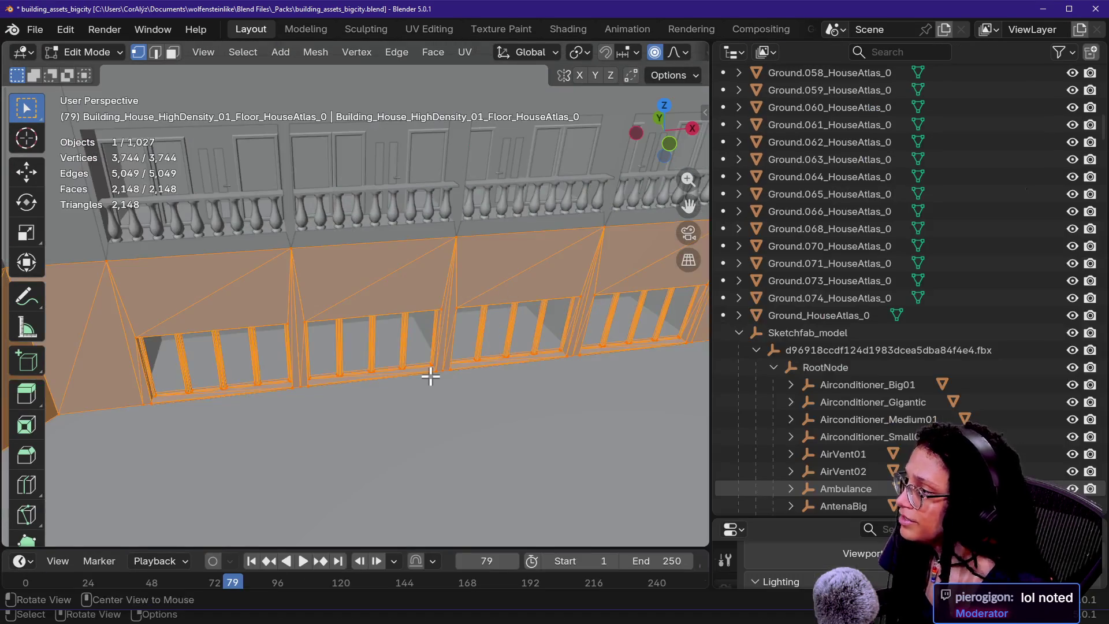
scroll(429, 374, up, 5)
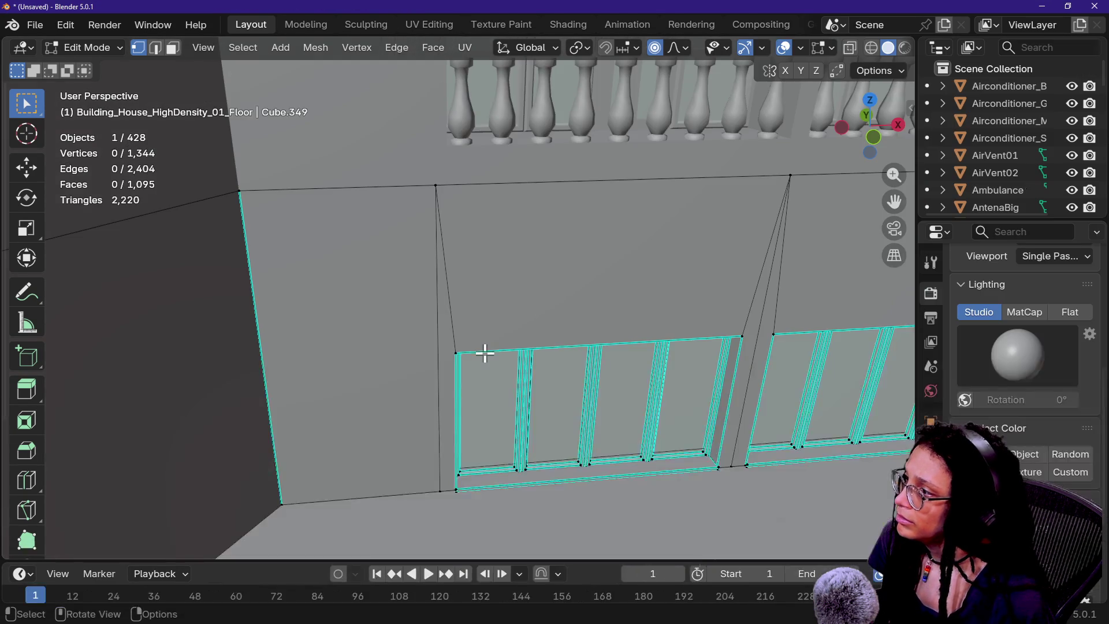
- Keep the viewport in Solid shading from the Z shading menu
key(z)
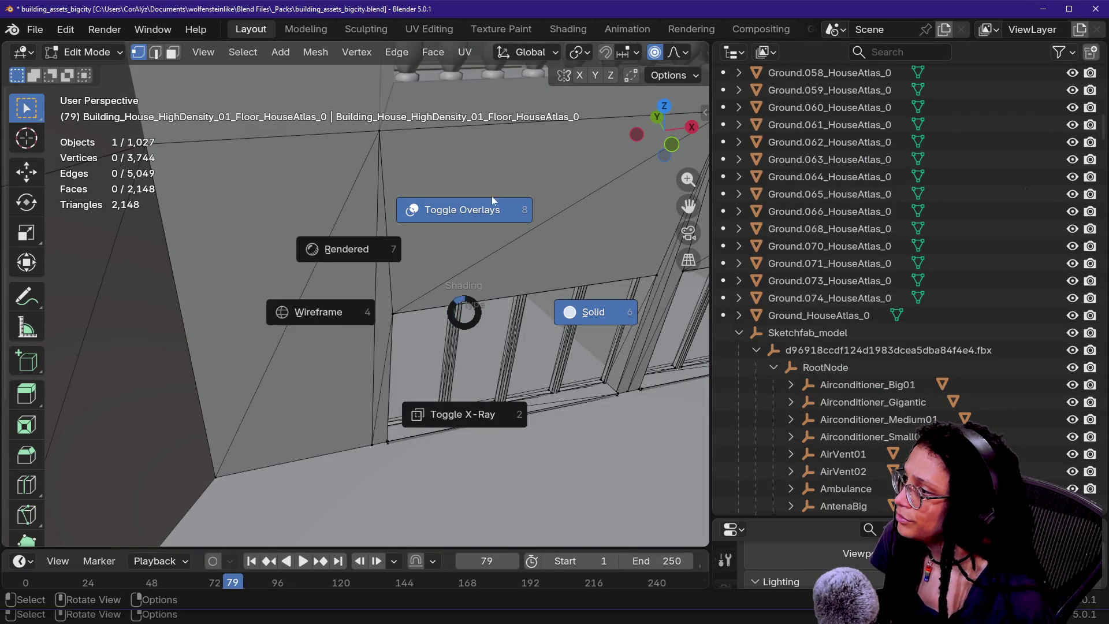
click(580, 321)
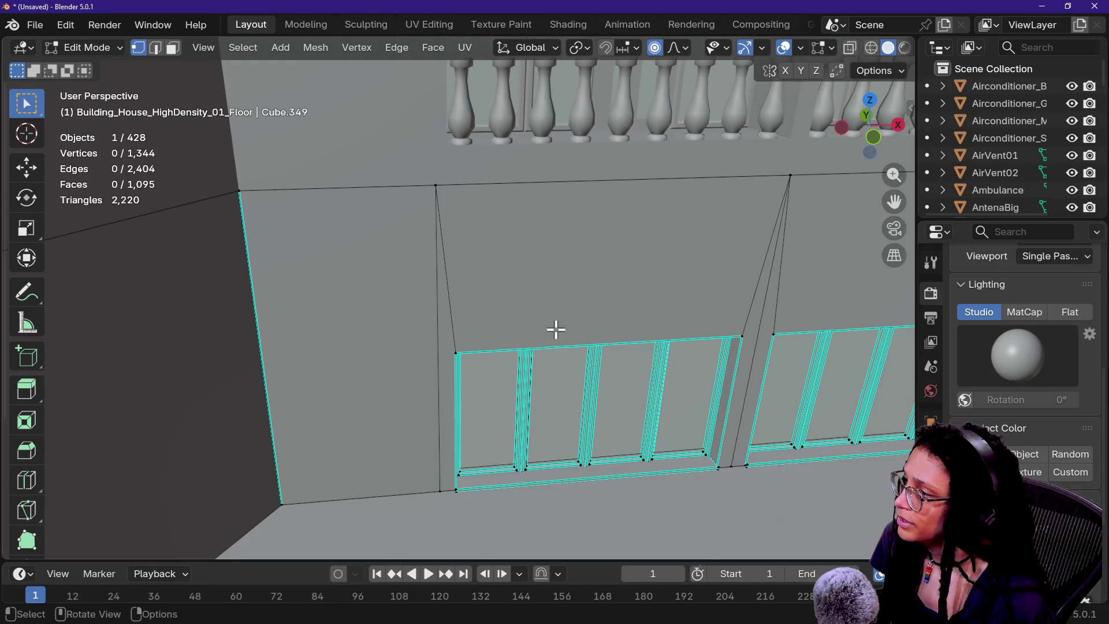
key(z)
click(725, 312)
- Show the Workbench render settings in an enlarged Properties area
click(931, 262)
click(930, 292)
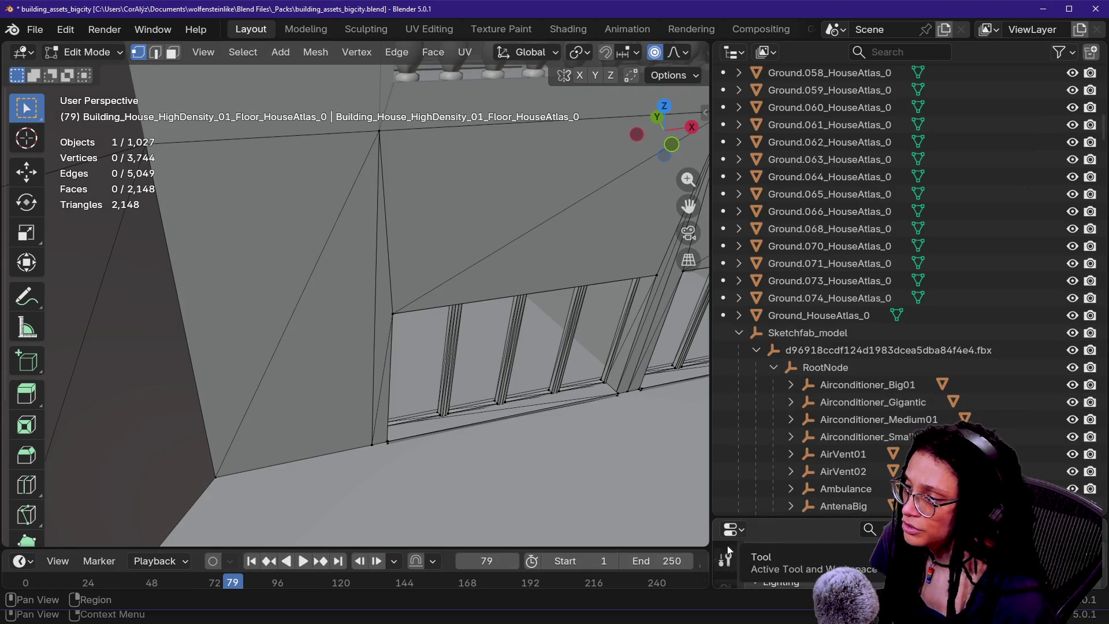
drag(737, 519, 736, 348)
click(725, 445)
click(726, 420)
scroll(808, 394, up, 5)
- Walk up to the bigcity windows and, in face select mode, select the triangle above a window
click(515, 422)
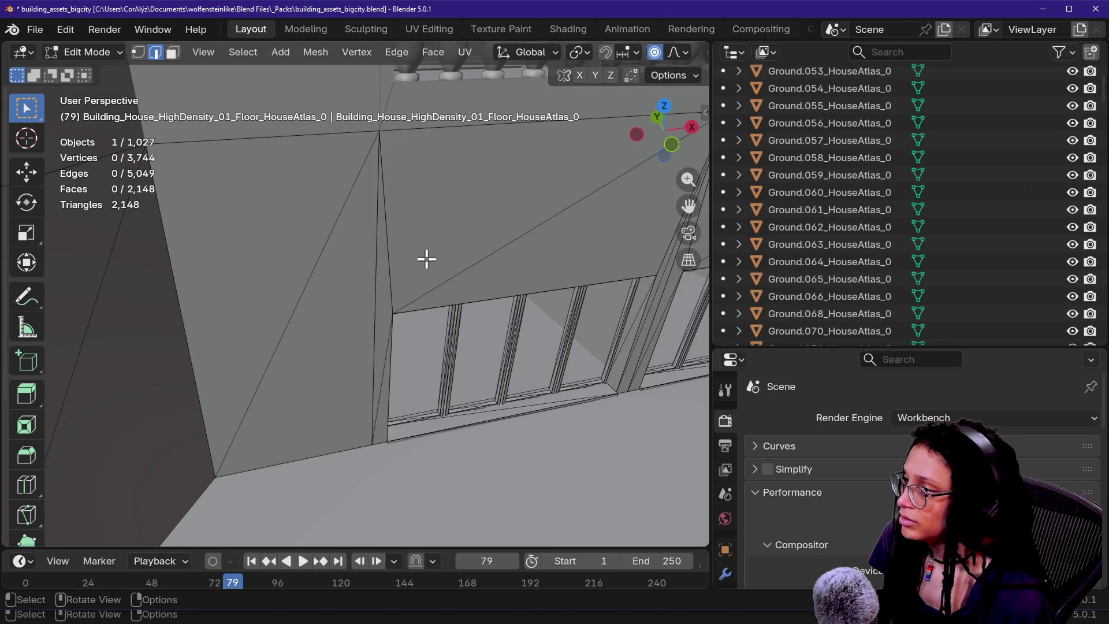
key(shift+grave)
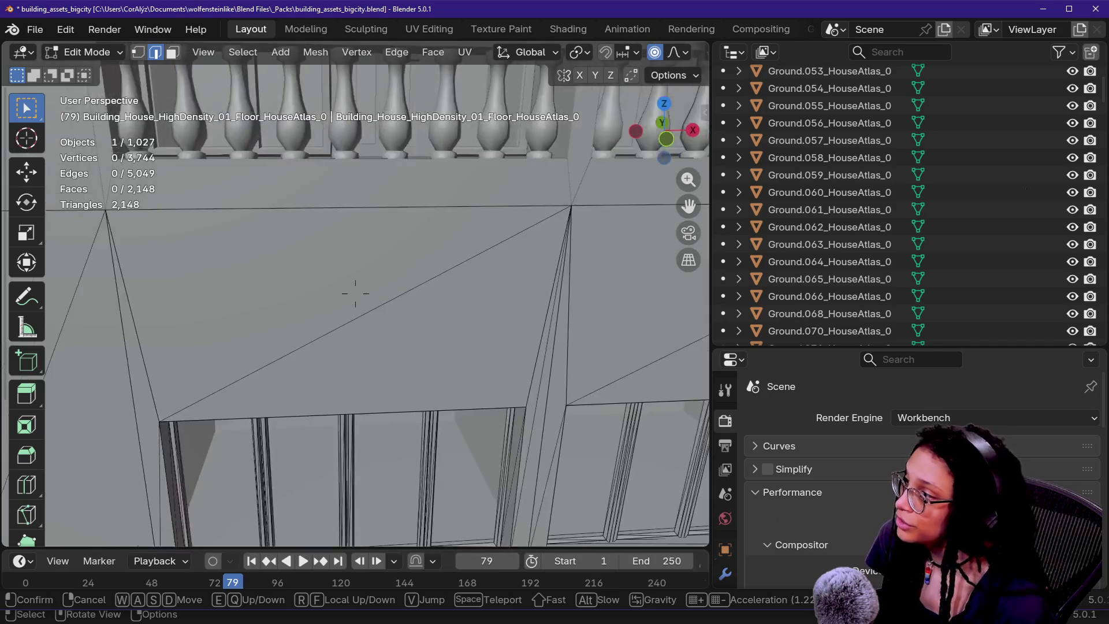
click(435, 273)
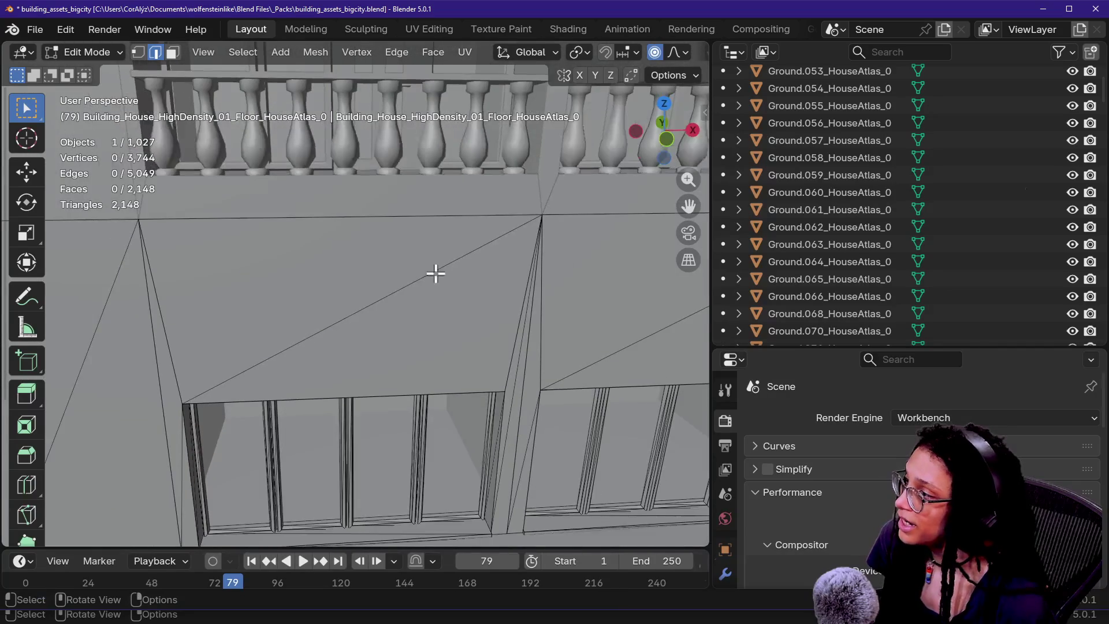
key(3)
click(392, 312)
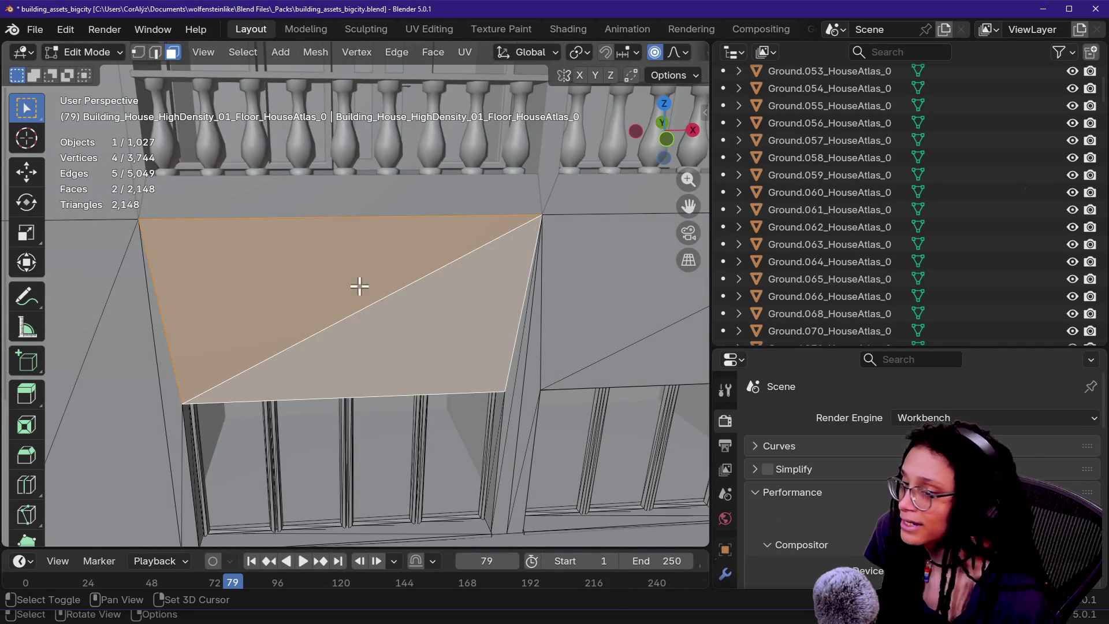